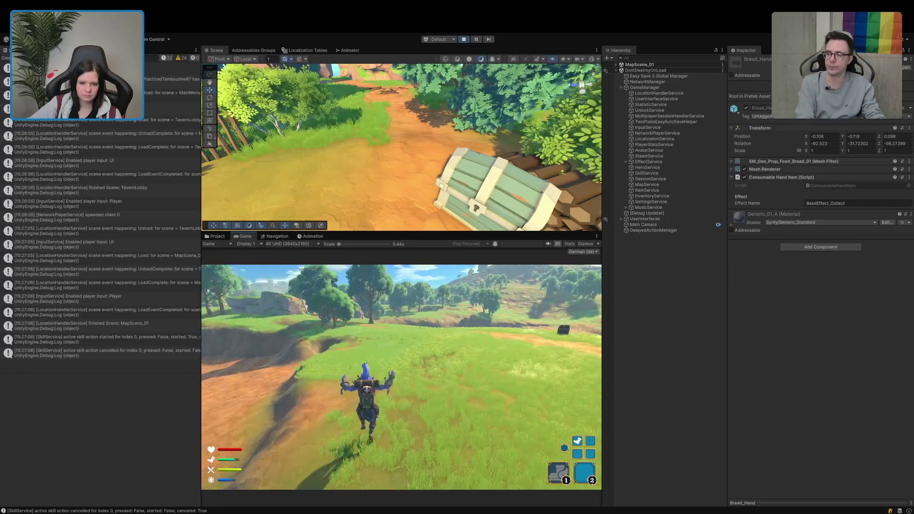
# - Run the character past the large rock and down the tree-lined path to the campfire chest
pyautogui.press('w')
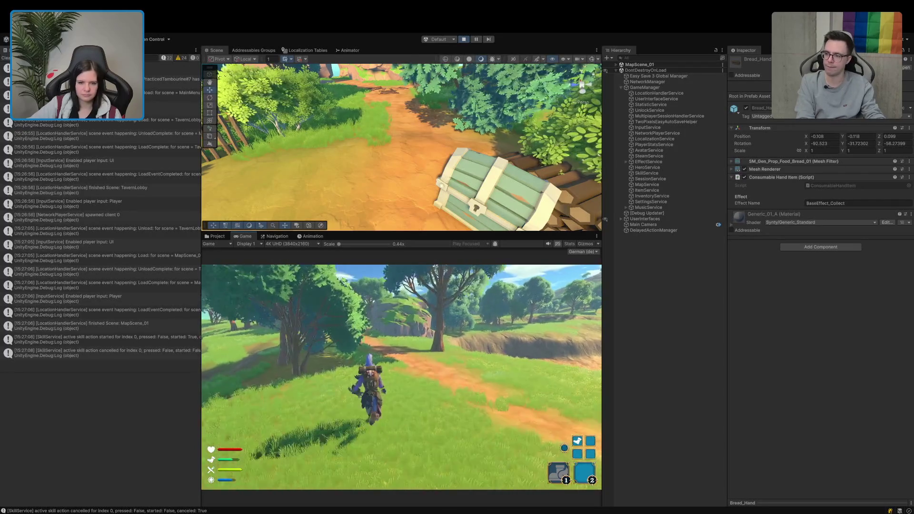
pyautogui.press('w')
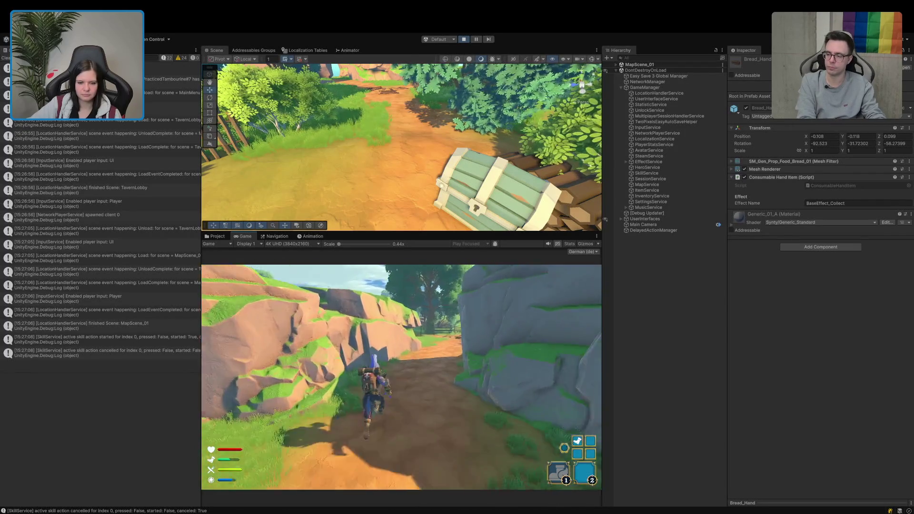
pyautogui.press('w')
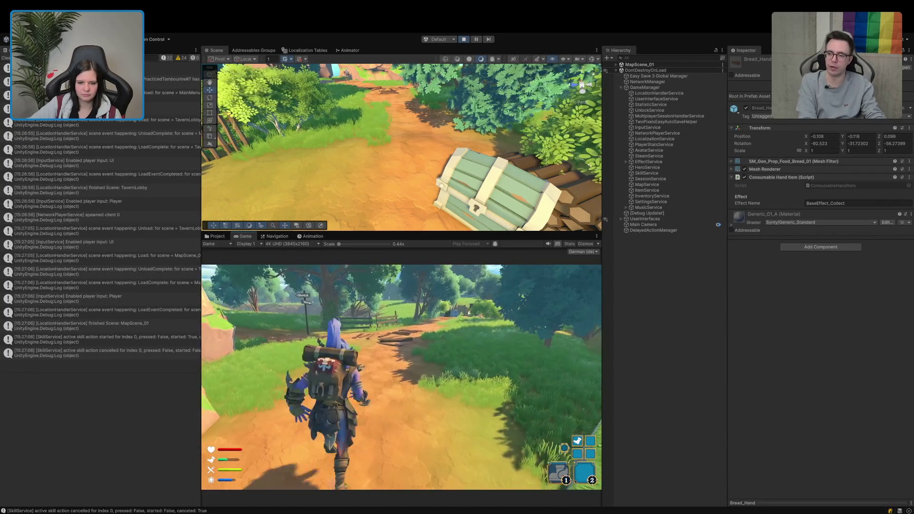
pyautogui.press('w')
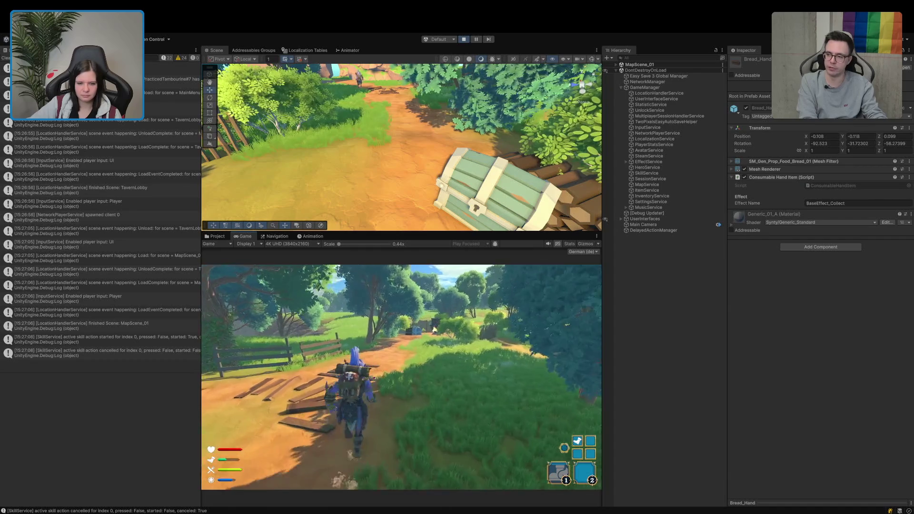
pyautogui.press('w')
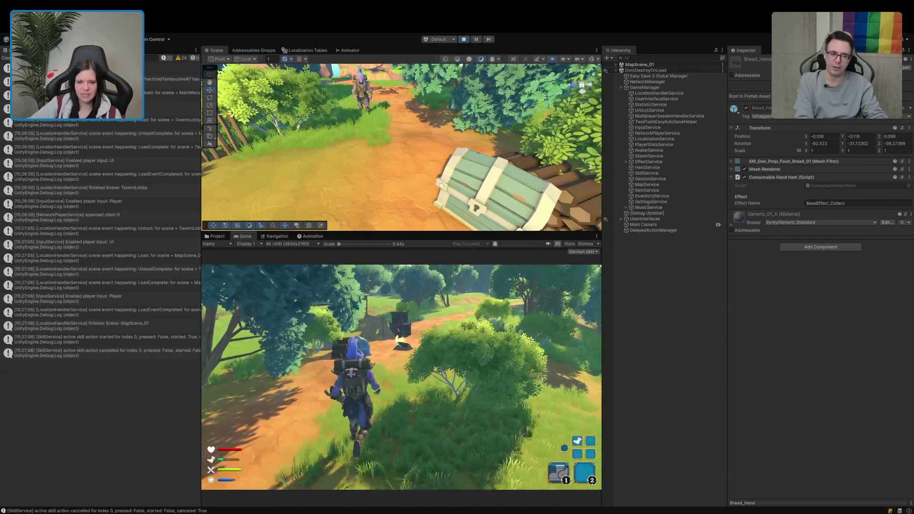
pyautogui.press('w')
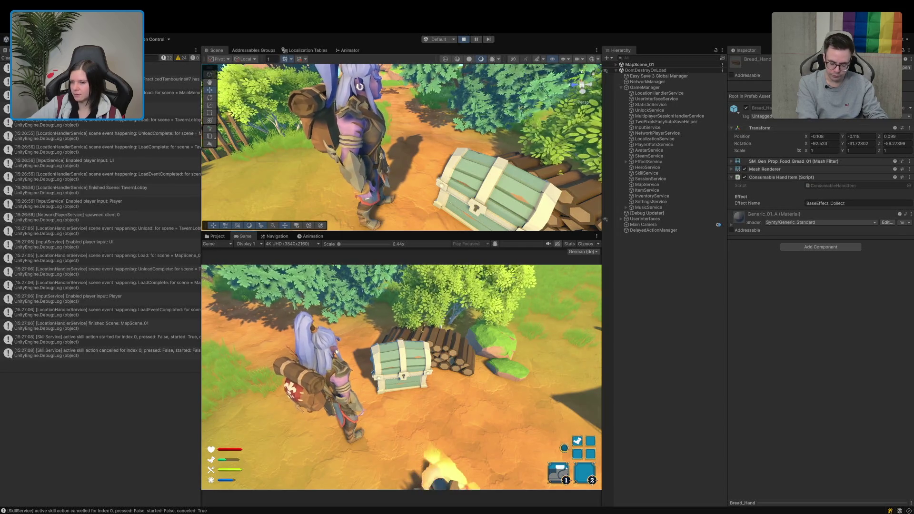
# - Open the chest, clear the Console, move the bread into the Hand slot, and resume the game
pyautogui.press('e')
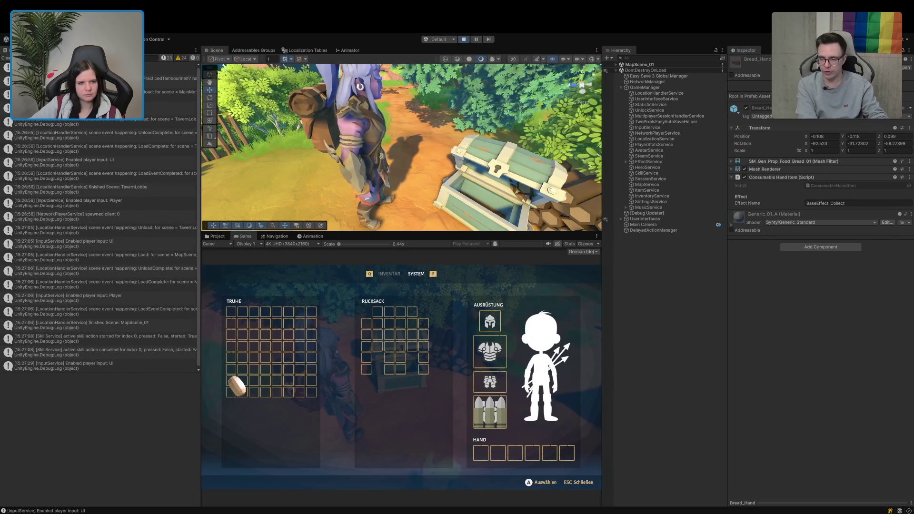
pyautogui.click(5, 57)
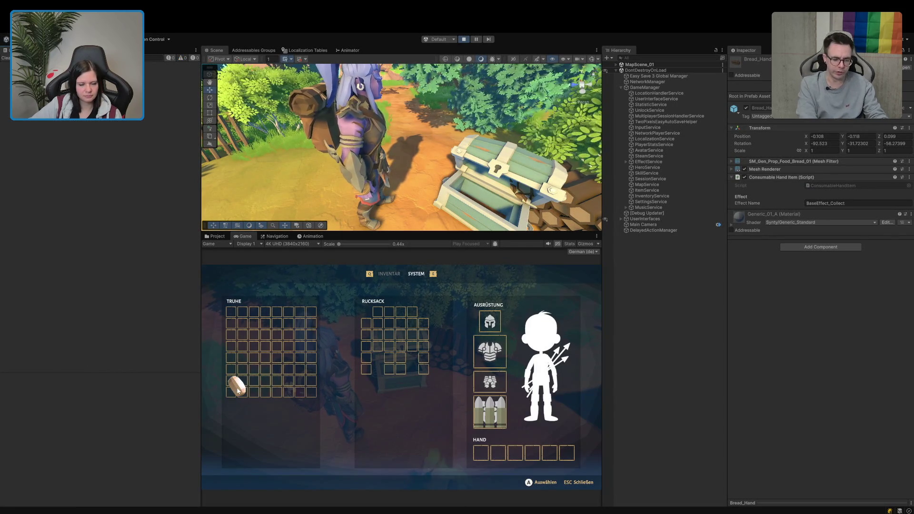
pyautogui.moveTo(237, 390)
pyautogui.mouseDown()
pyautogui.moveTo(376, 333)
pyautogui.moveTo(510, 399)
pyautogui.moveTo(486, 456)
pyautogui.mouseUp()
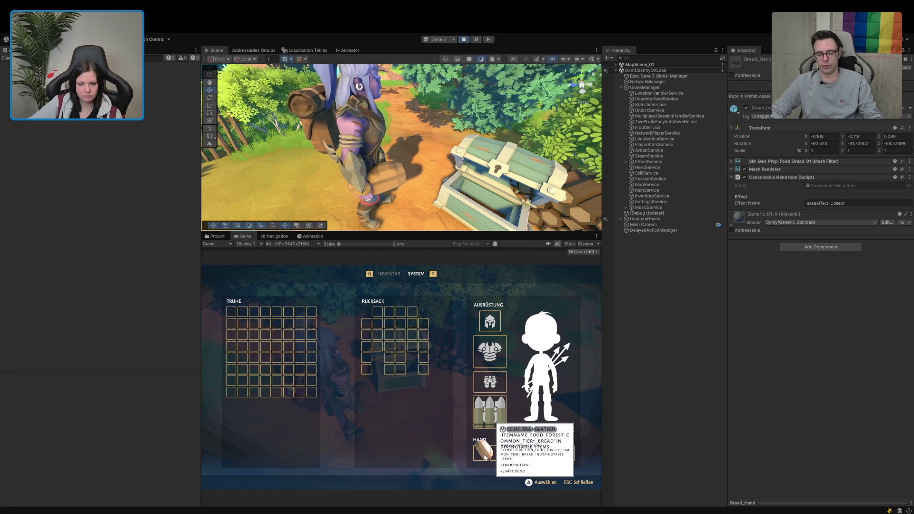
pyautogui.click(389, 273)
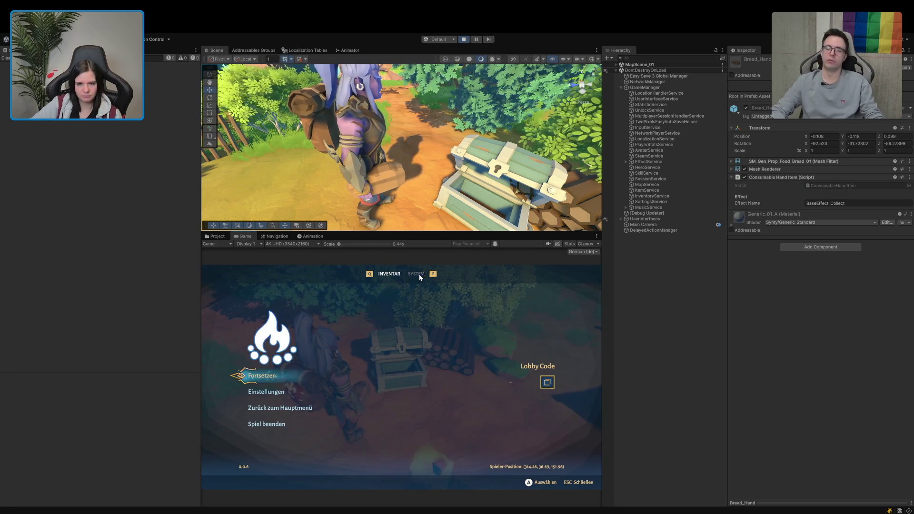
pyautogui.click(266, 380)
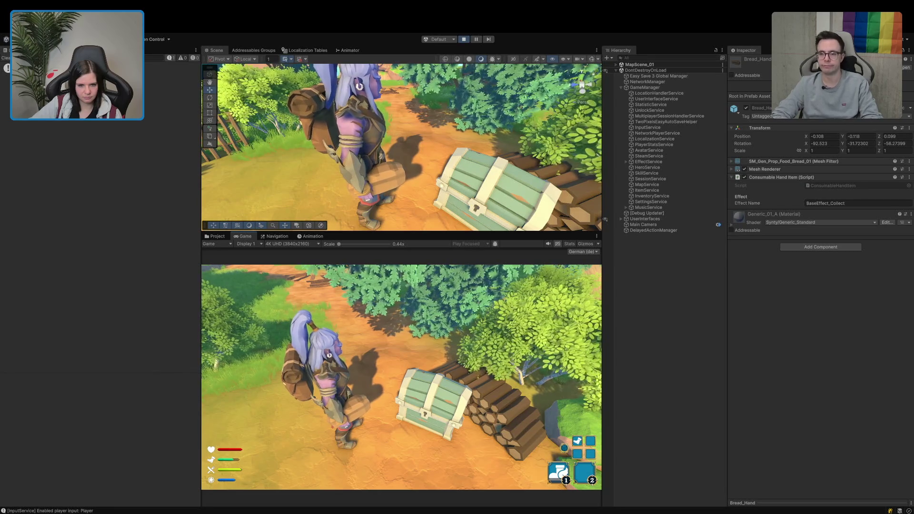
# - Walk away from the chest, try eating the held bread, deselect Bread_Hand, and stop Play mode
pyautogui.press('w')
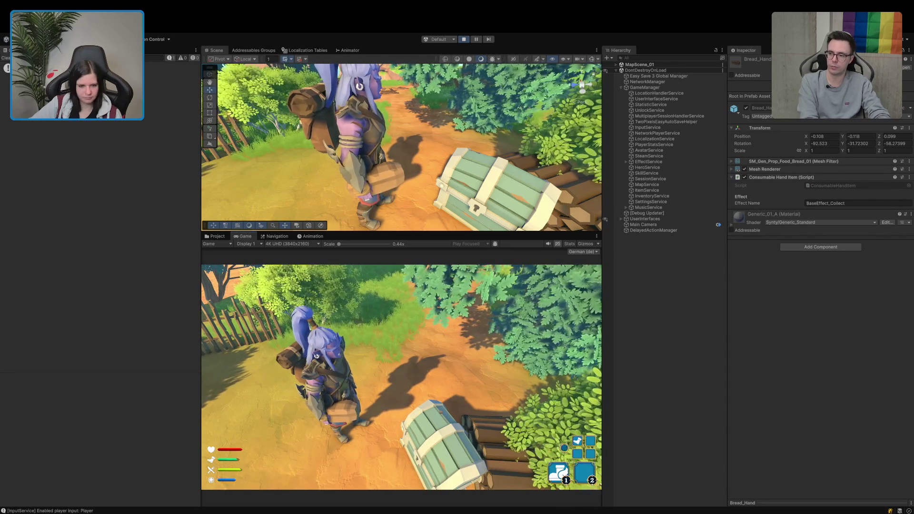
pyautogui.press('1')
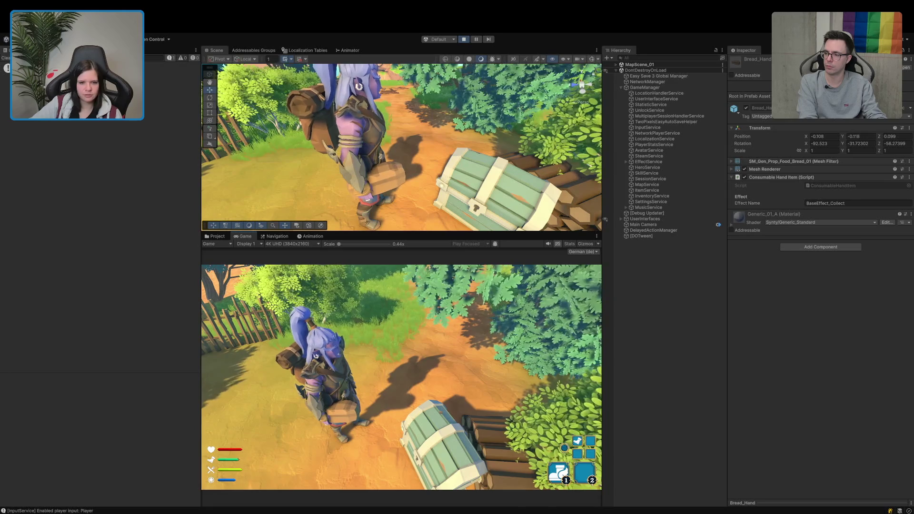
pyautogui.click(692, 363)
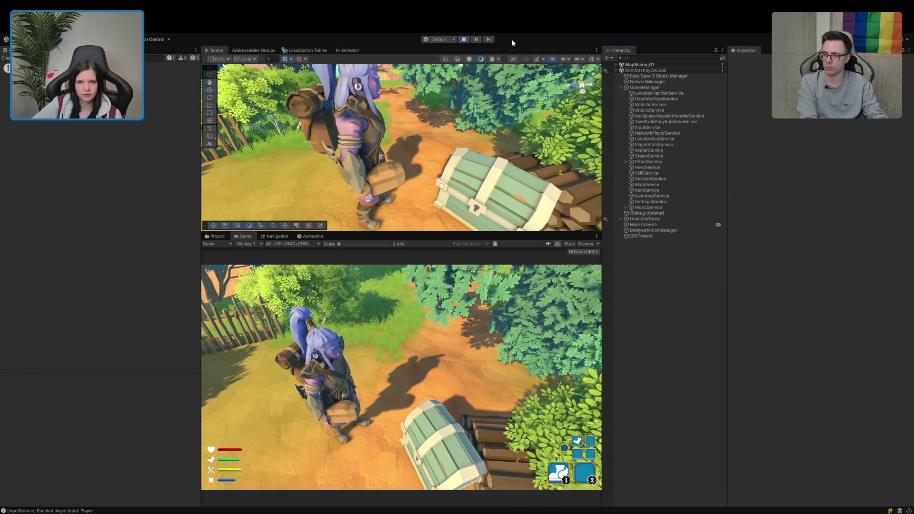
pyautogui.click(466, 40)
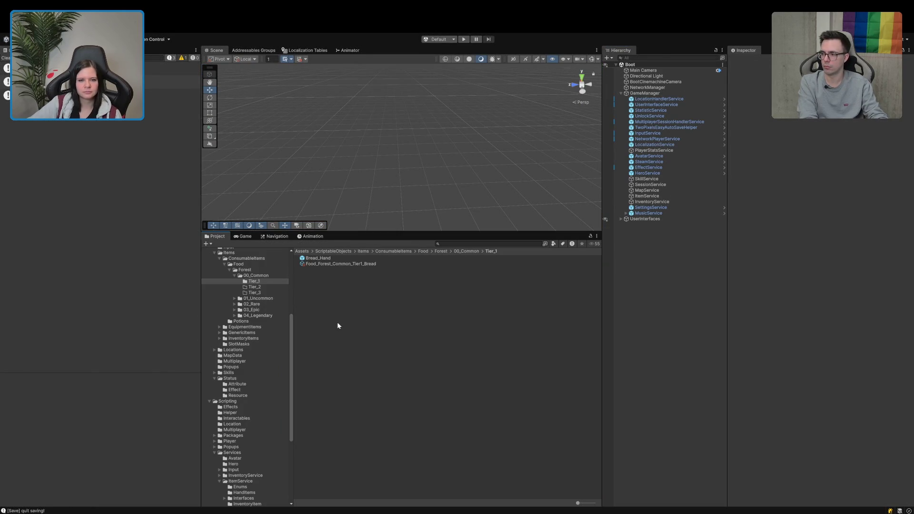
# - Clear the Console, check Food_Forest_Common_Tier1_Bread's Item Template Id, and show the Localization Tables
pyautogui.click(7, 59)
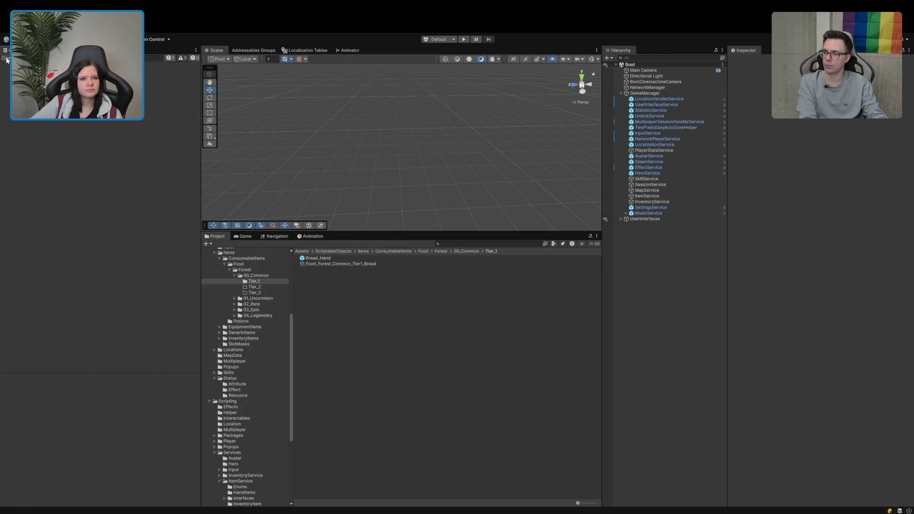
pyautogui.click(354, 265)
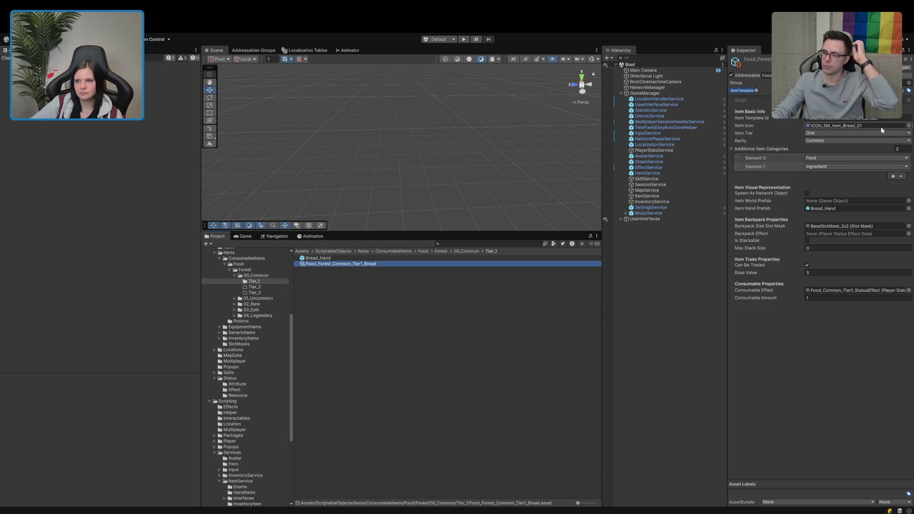
pyautogui.click(810, 118)
pyautogui.click(306, 50)
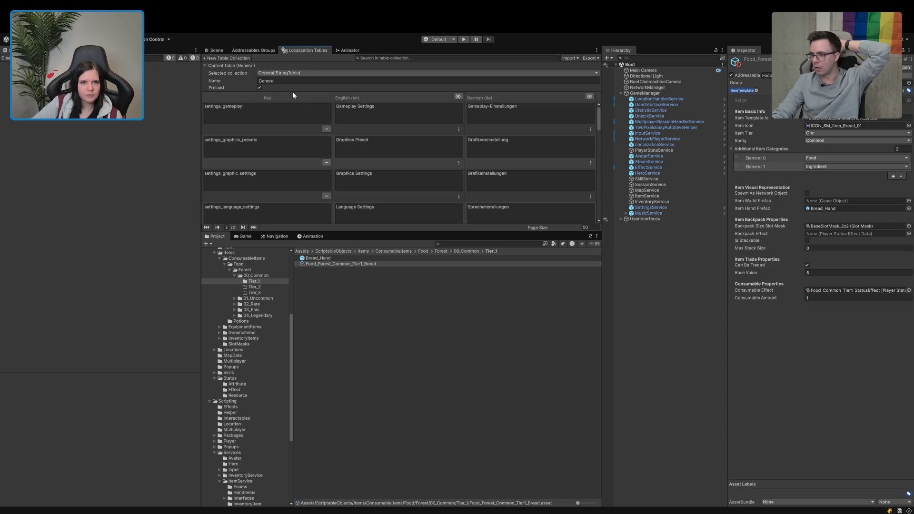
# - Switch to the Items string table and add the key ItemName_Food_Forest_Common_Tier1_Bread
pyautogui.click(295, 74)
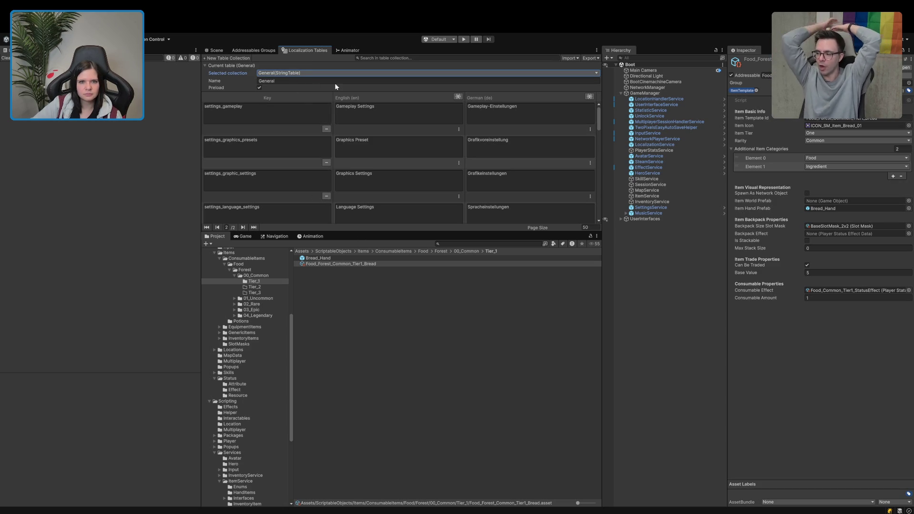
pyautogui.click(327, 110)
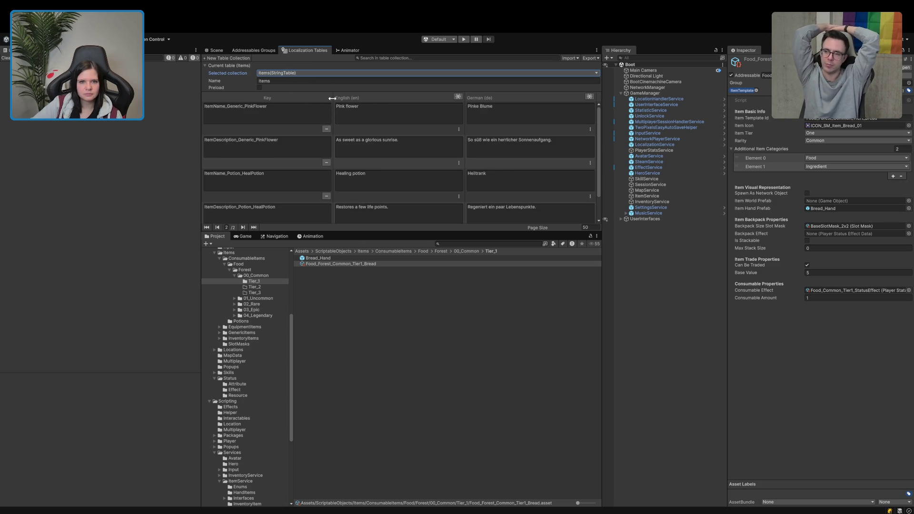
pyautogui.moveTo(353, 231); pyautogui.dragTo(350, 283)
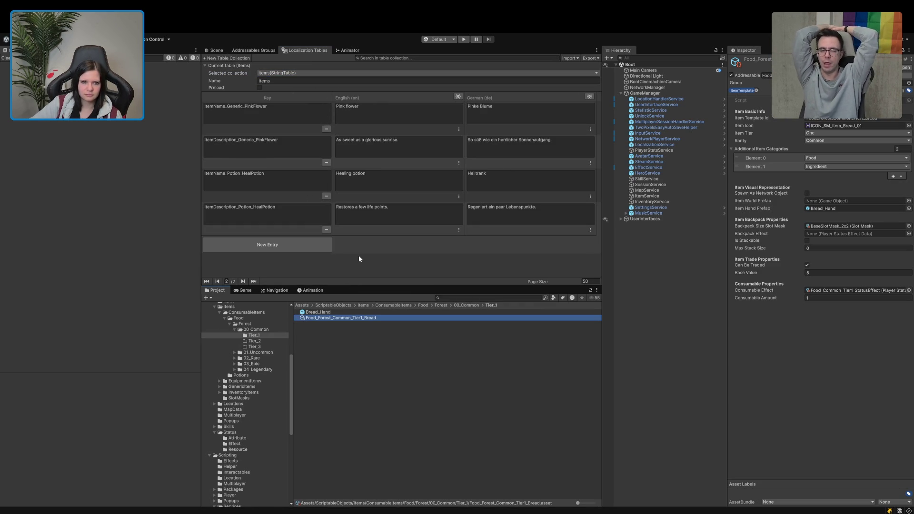
pyautogui.click(274, 246)
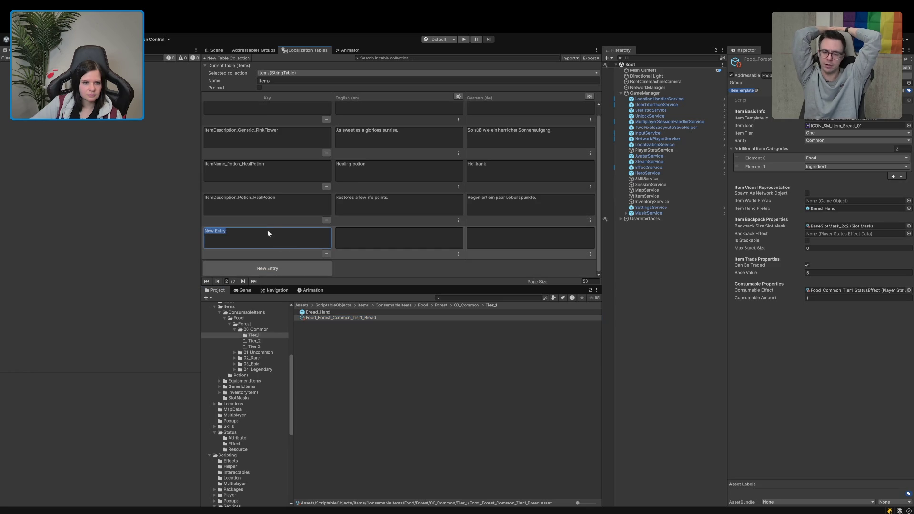
pyautogui.write('ItemName_')
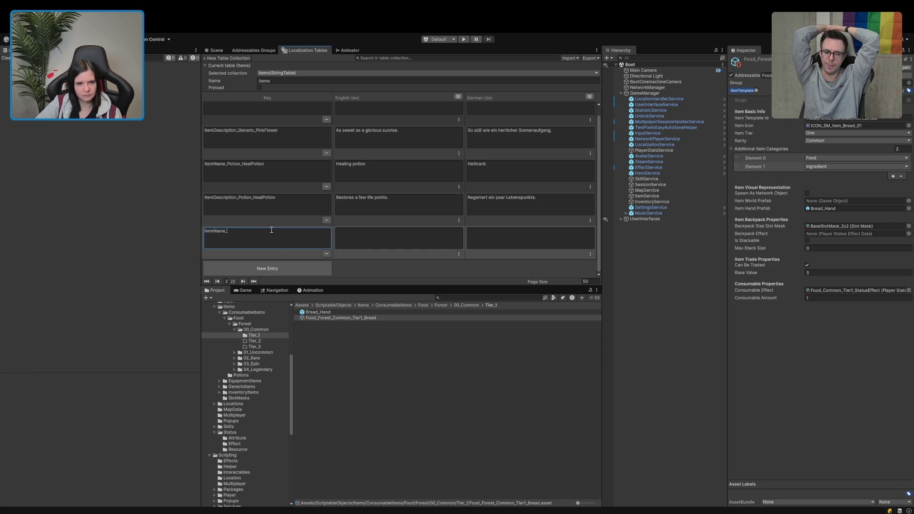
pyautogui.write('Food_Forest_Common_Tier1_Bread')
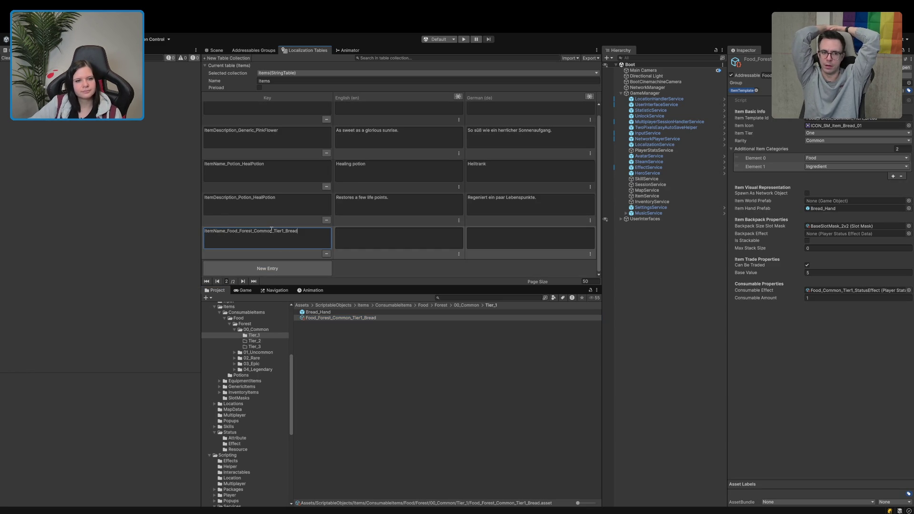
# - Add the key ItemDescription_Food_Forest_Common_Tier1_Bread to the Items table
pyautogui.click(257, 266)
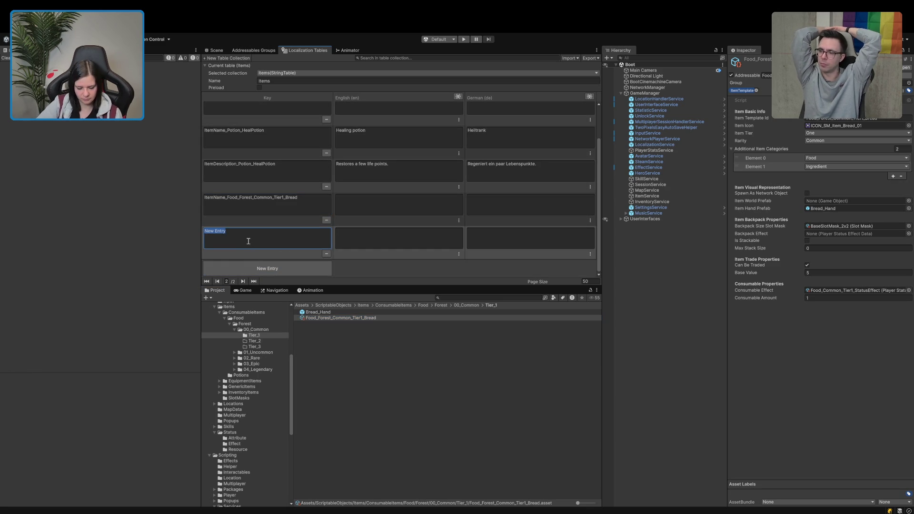
pyautogui.write('ItemDescription_')
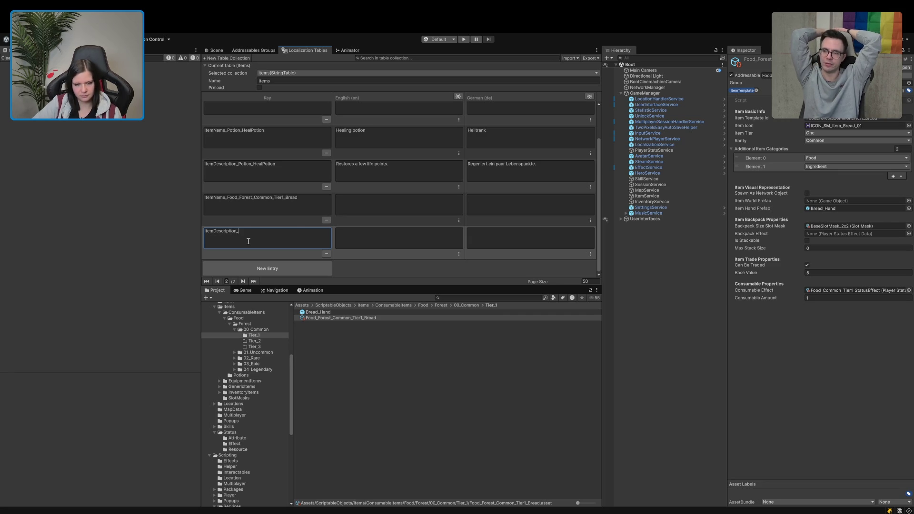
pyautogui.write('Food_Forest_Common_Tier1_Bread')
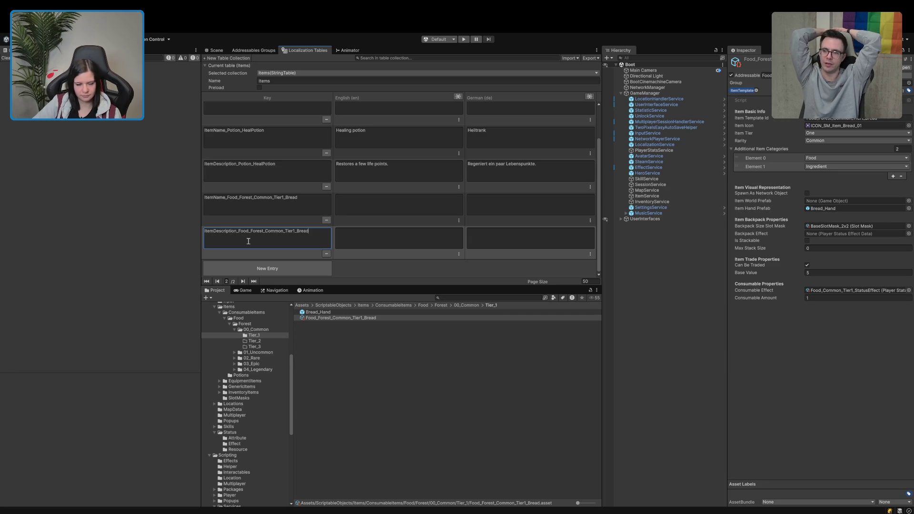
pyautogui.click(500, 201)
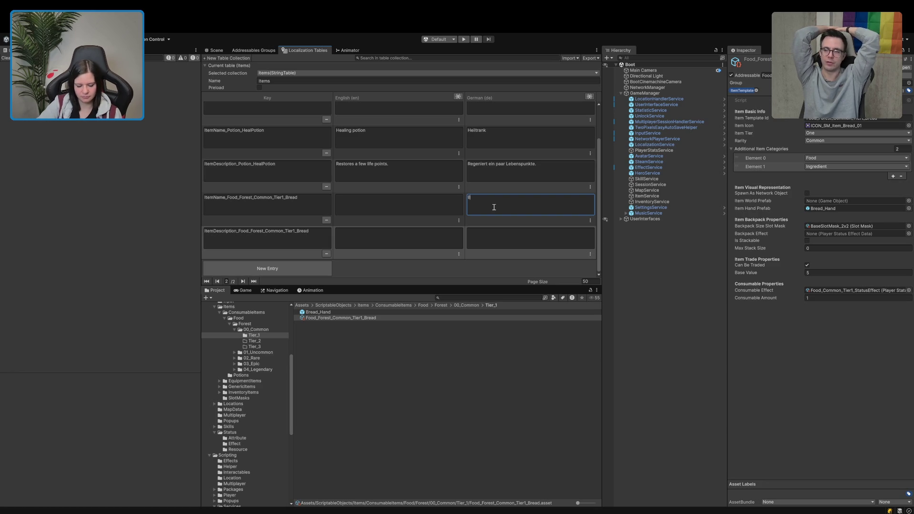
# - Enter 'Bauernbrot' as the German and 'Farmer's bread' as the English bread name
pyautogui.write('auernbr')
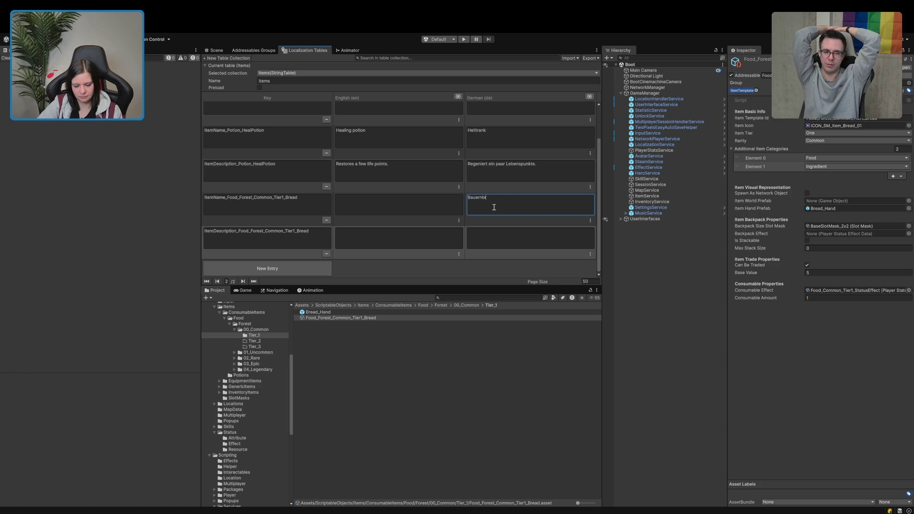
pyautogui.write('ot')
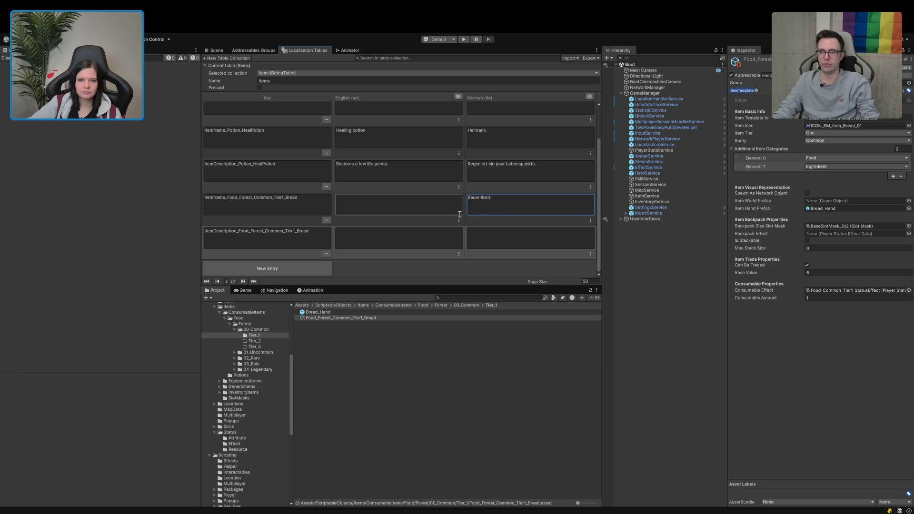
pyautogui.click(450, 213)
pyautogui.write('Far')
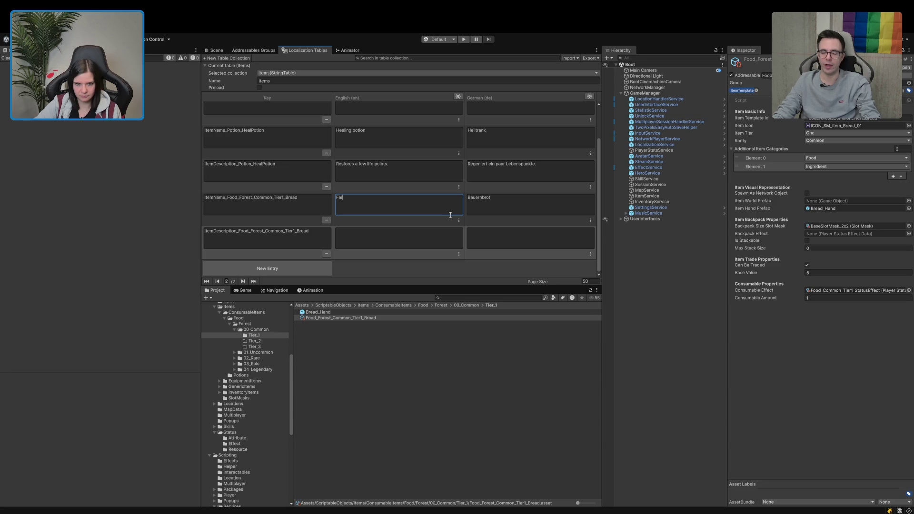
pyautogui.click(507, 205)
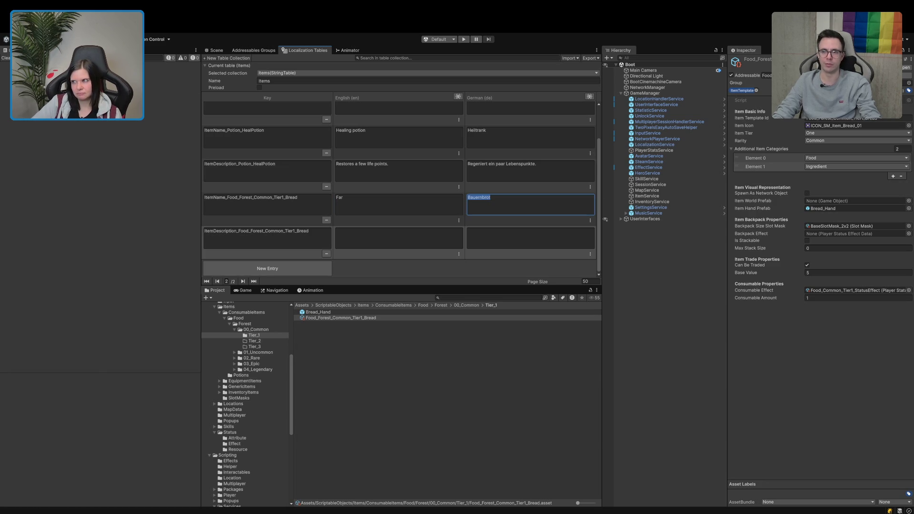
pyautogui.click(507, 206)
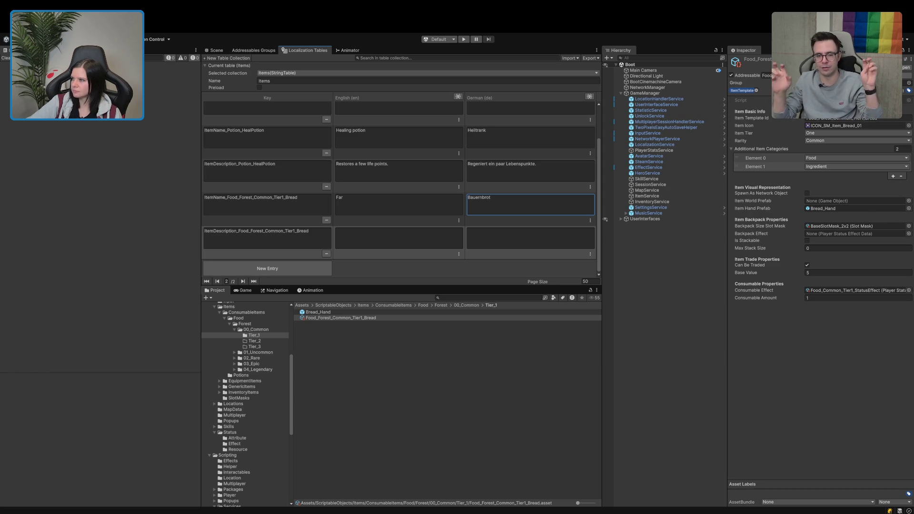
pyautogui.click(398, 197)
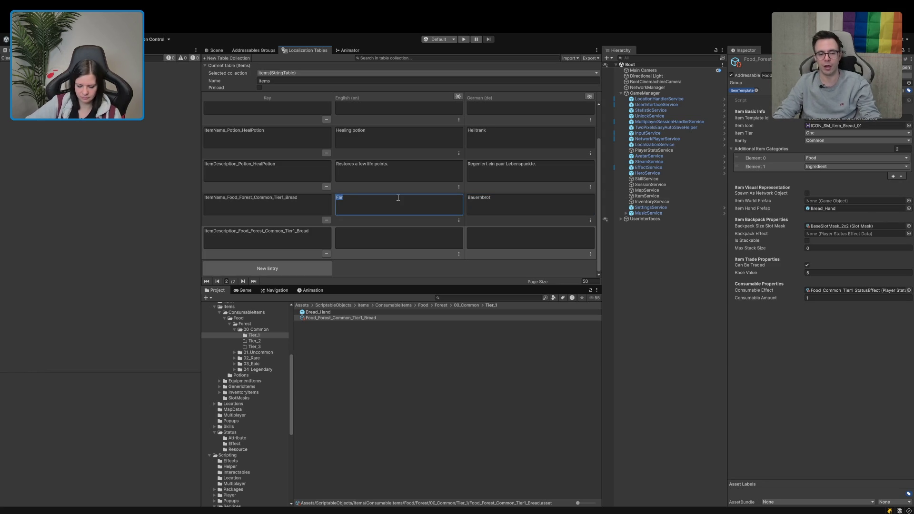
pyautogui.write("Farmer's bread")
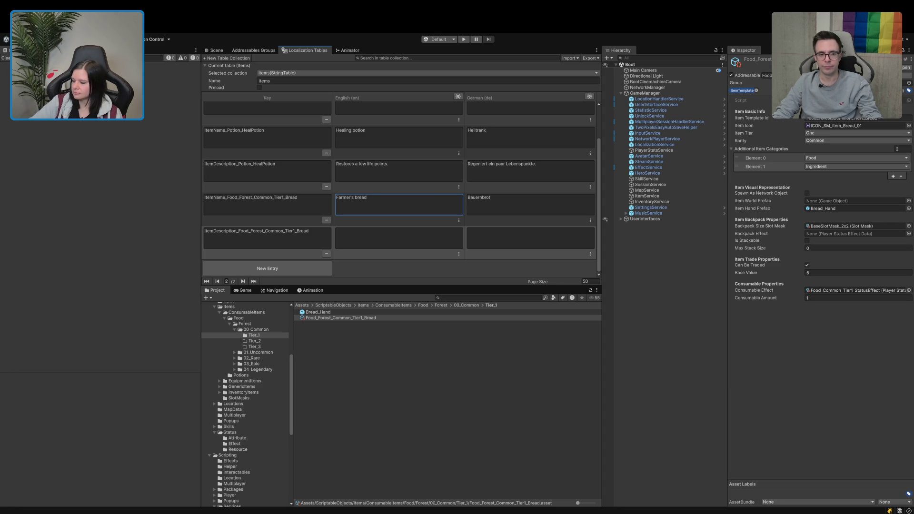
pyautogui.click(535, 233)
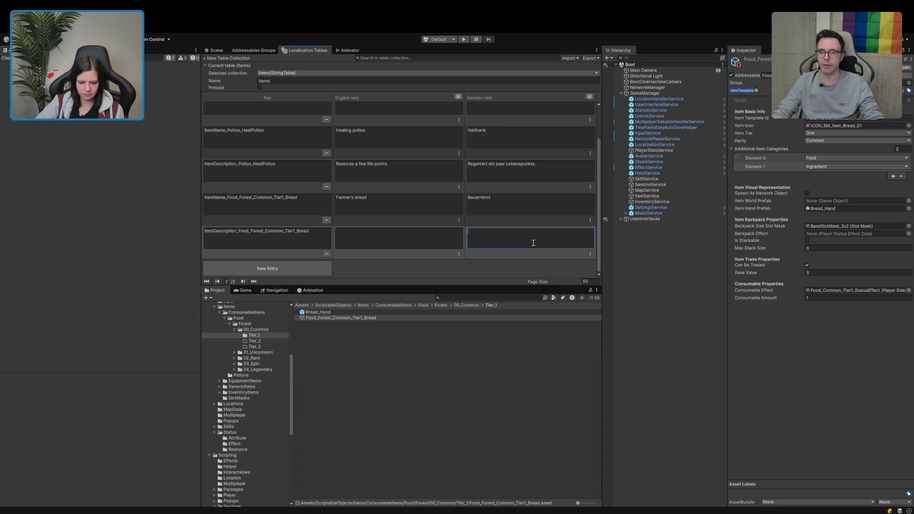
# - Enter 'Etwas trocken, aber ganz nahrhaft.' in German and 'A bit dry, but very nutritious.' in English
pyautogui.write('Etwas ')
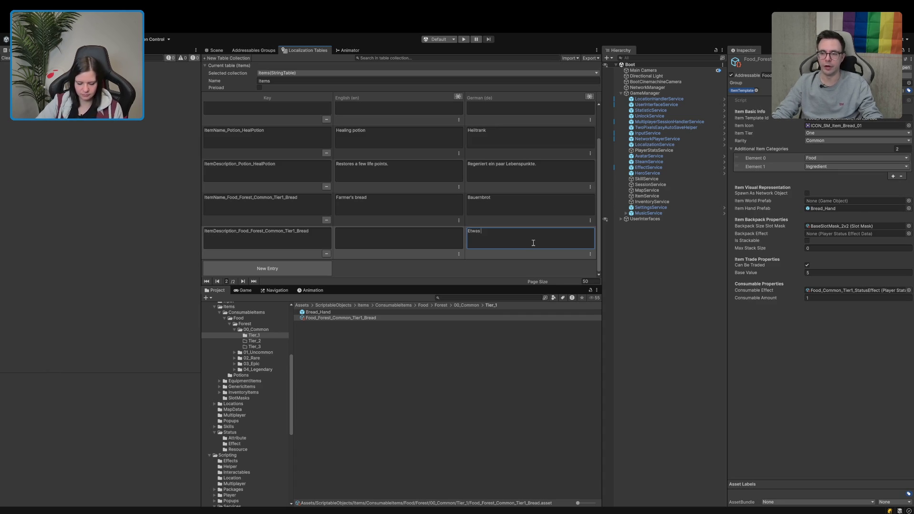
pyautogui.write('trocken, aber')
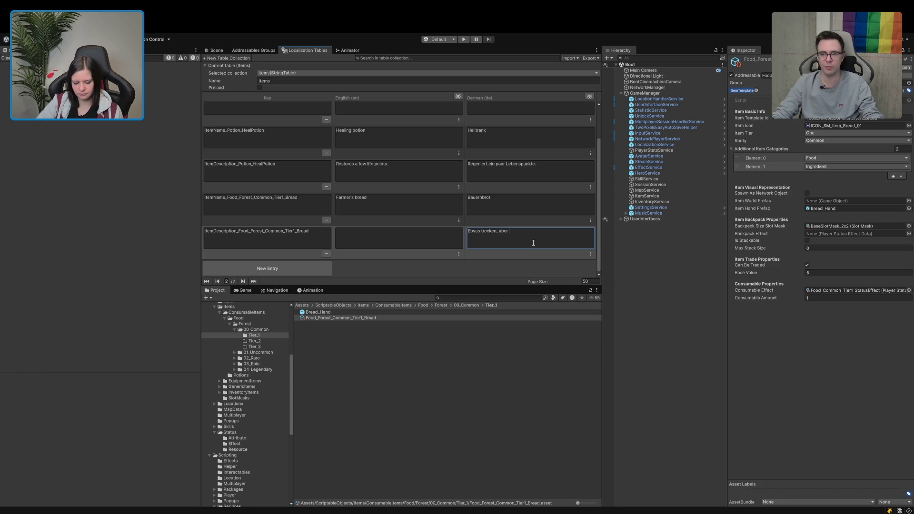
pyautogui.write('rhaft.')
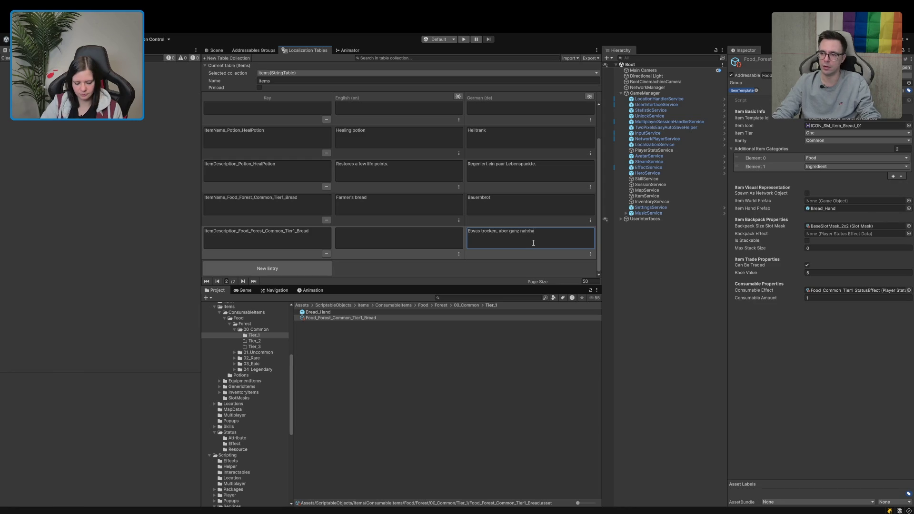
pyautogui.hotkey('ctrl', 'a')
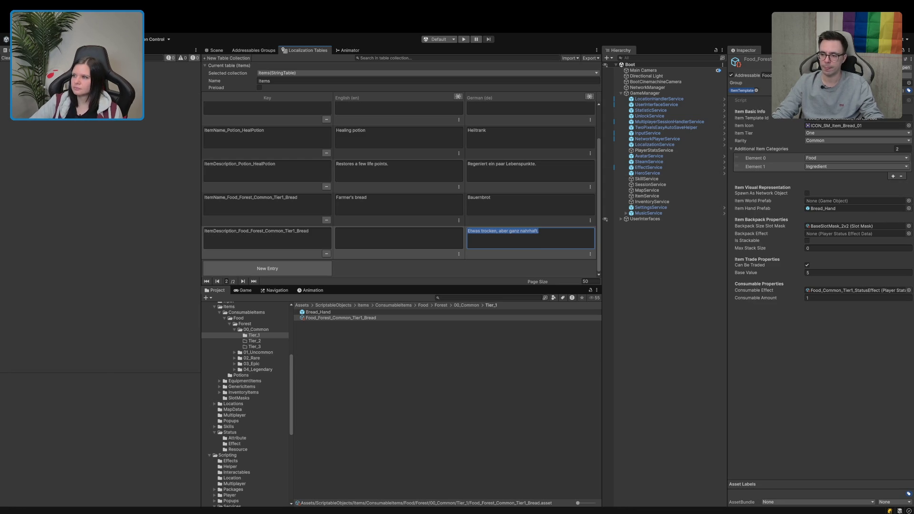
pyautogui.press('Right')
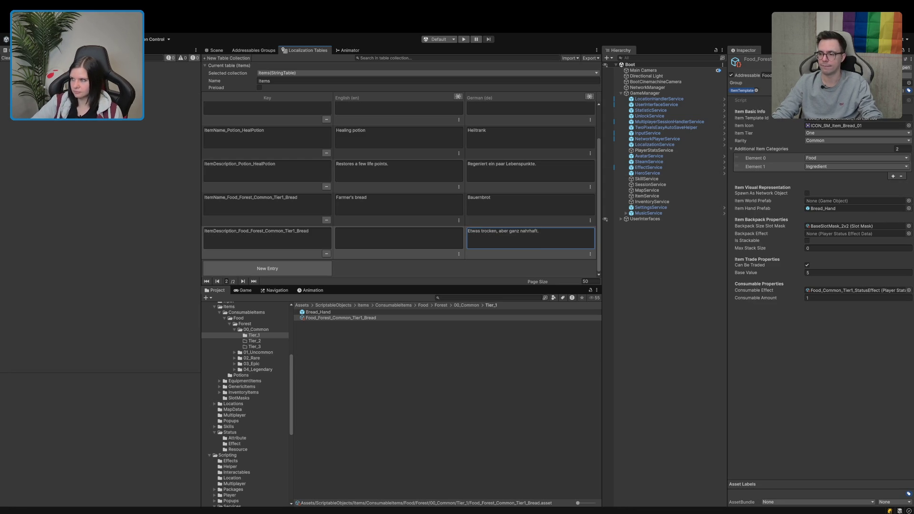
pyautogui.click(399, 238)
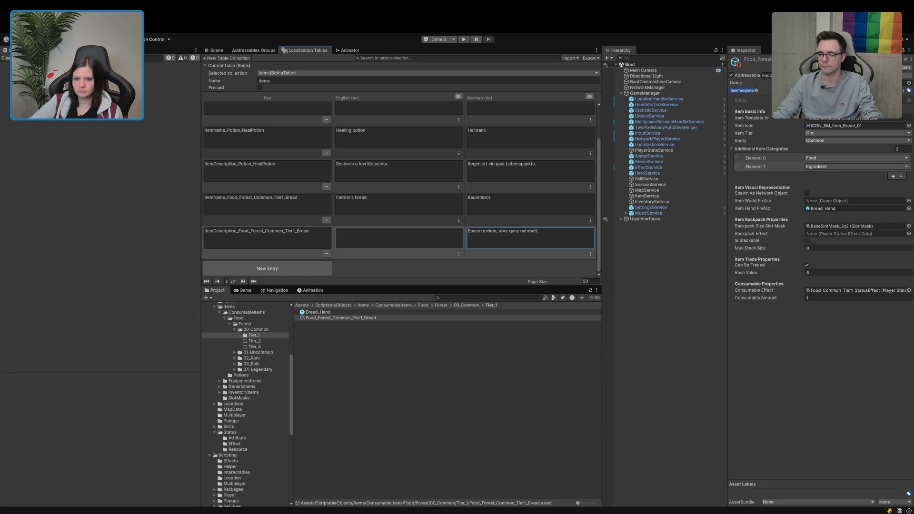
pyautogui.write('A bit dry, but very nutritious.')
pyautogui.click(438, 413)
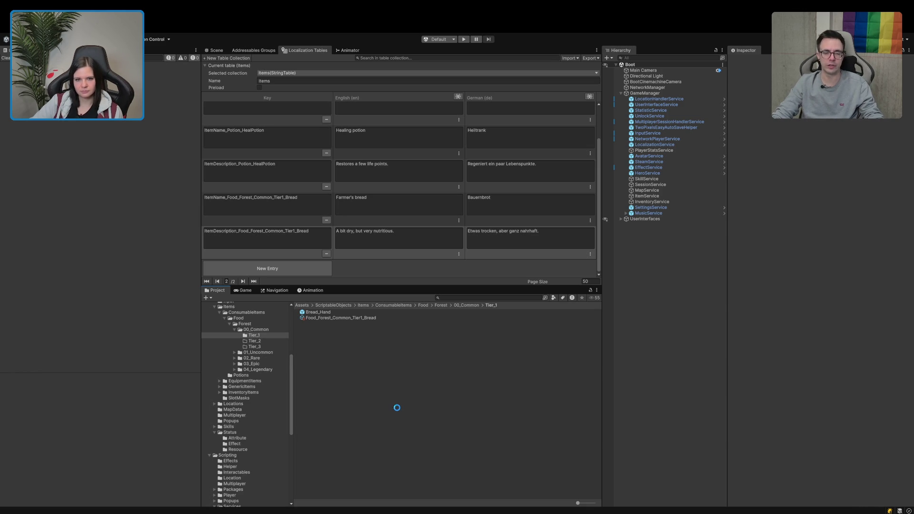
# - Enter Play mode, start a game from the main menu, and walk through the portal arch
pyautogui.click(464, 39)
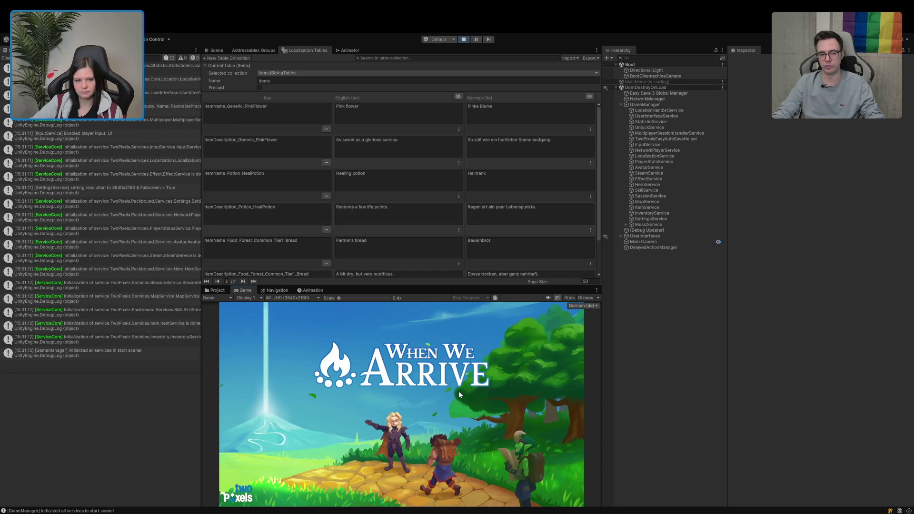
pyautogui.click(265, 363)
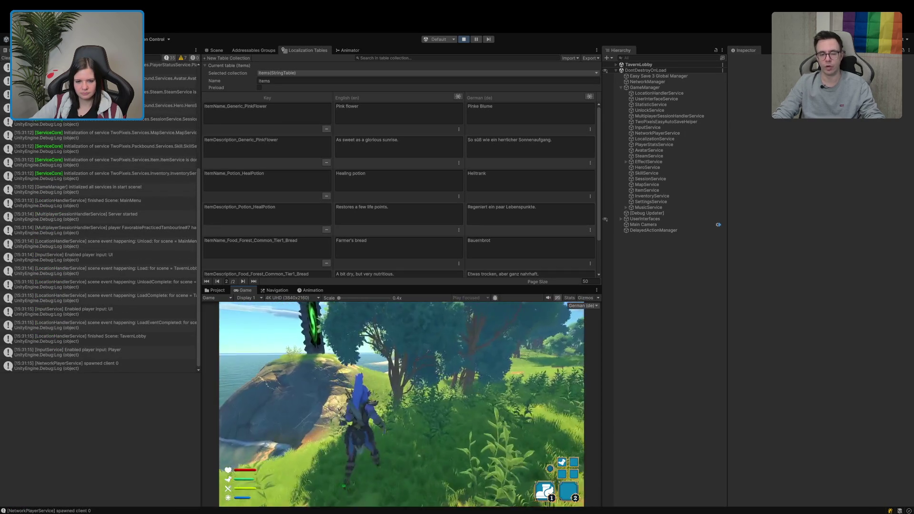
pyautogui.press('w')
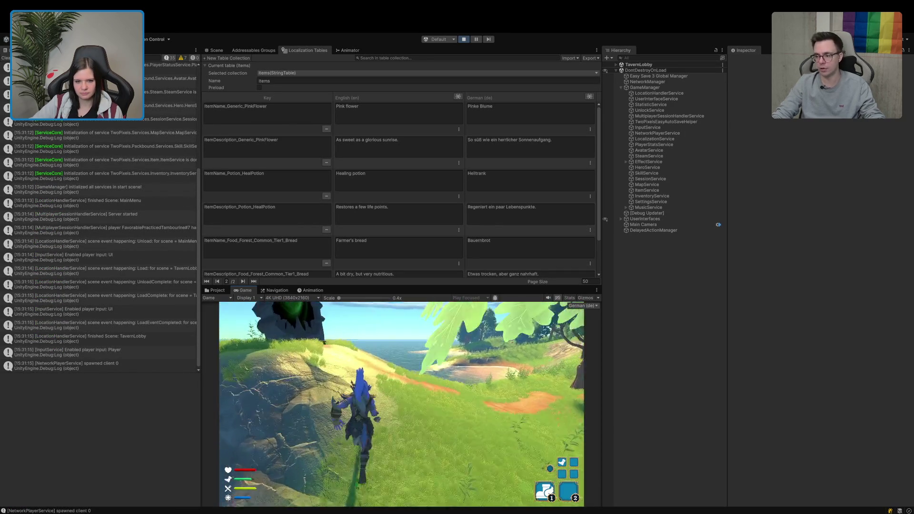
pyautogui.press('w')
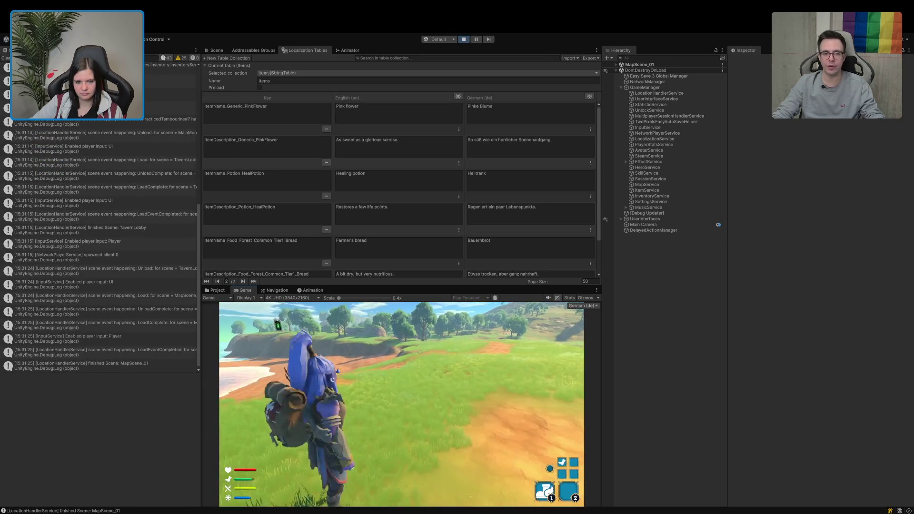
# - Run through the new map past the rocks and rock wall to the chest by the logs
pyautogui.press('w')
pyautogui.press('w')
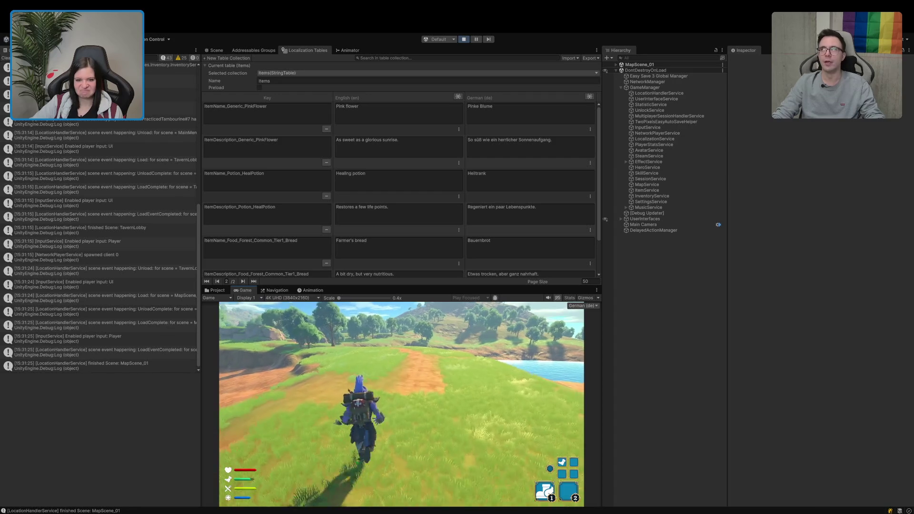
pyautogui.press('w')
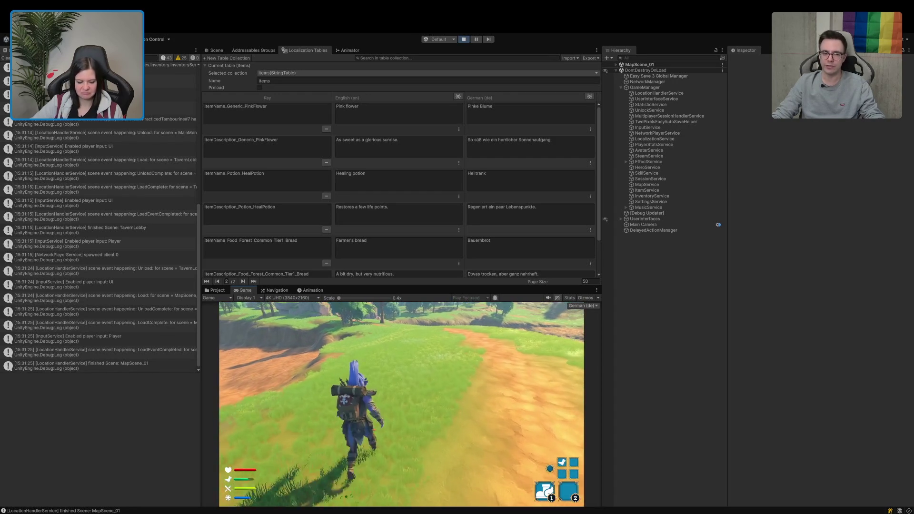
pyautogui.press('w')
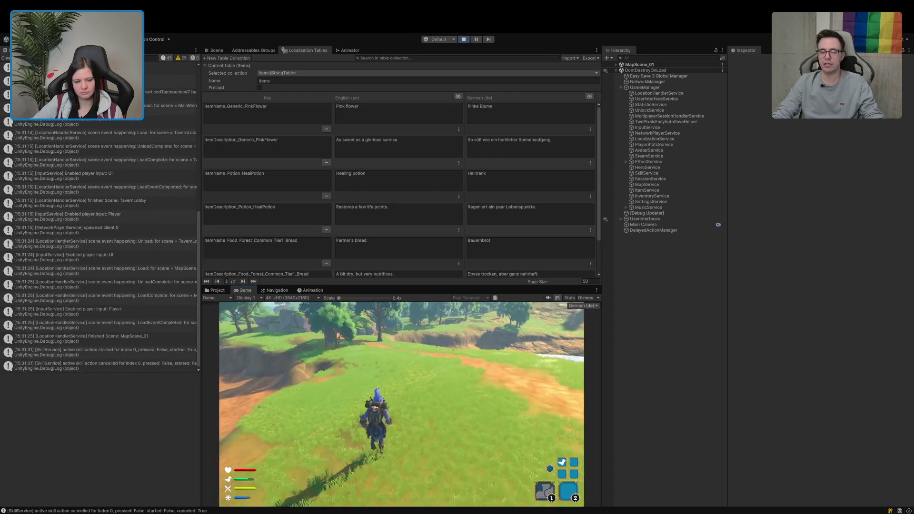
pyautogui.press('w')
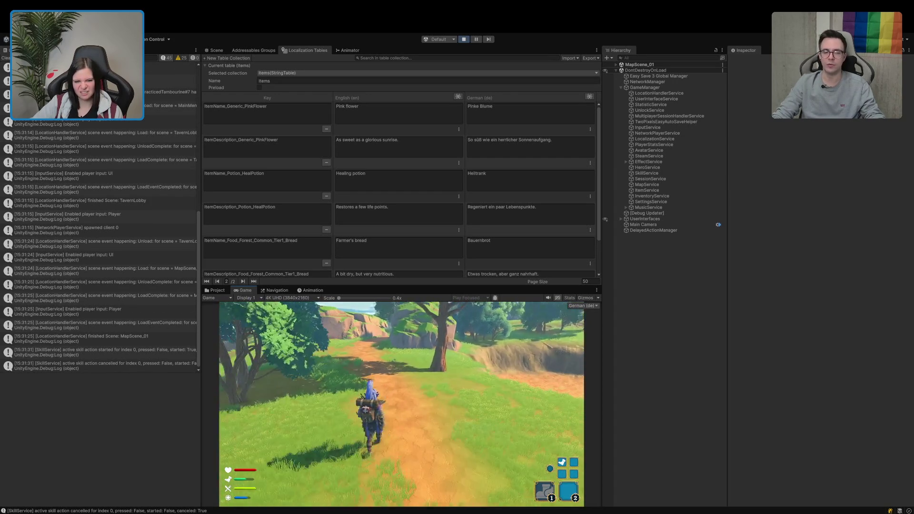
pyautogui.press('w')
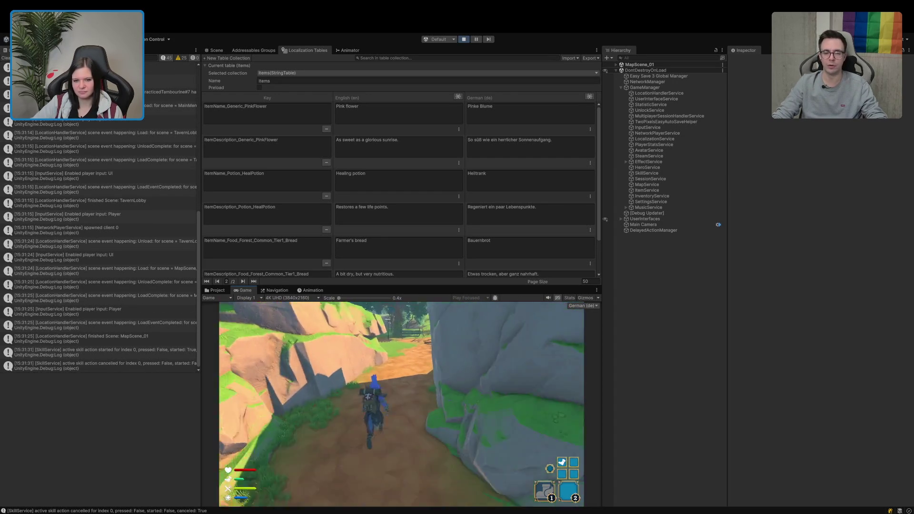
pyautogui.press('w')
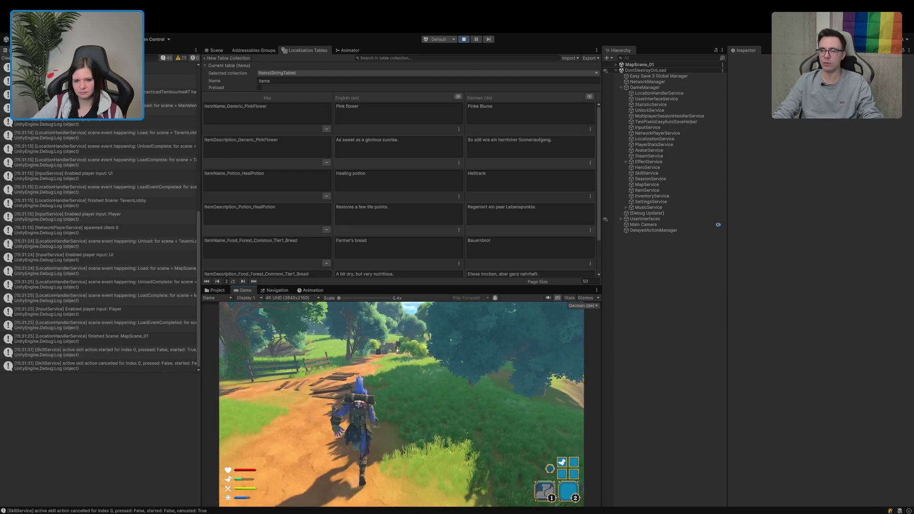
pyautogui.press('w')
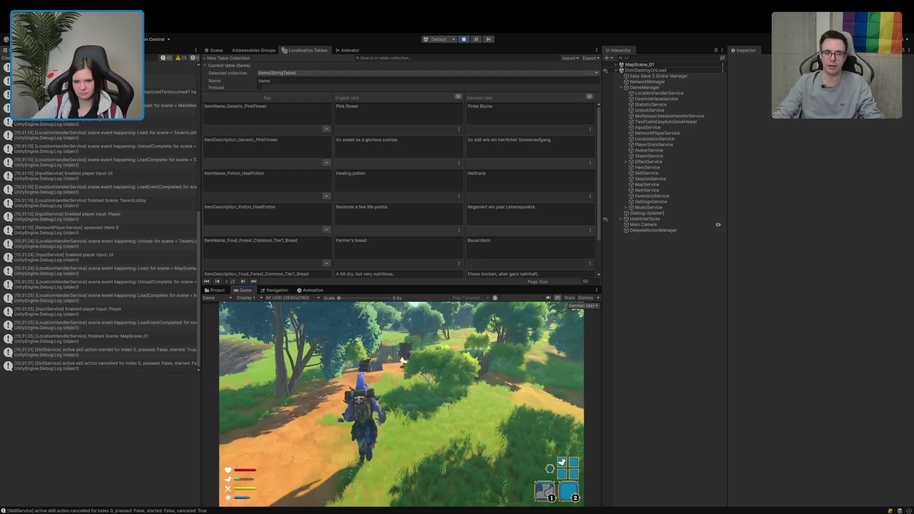
pyautogui.press('w')
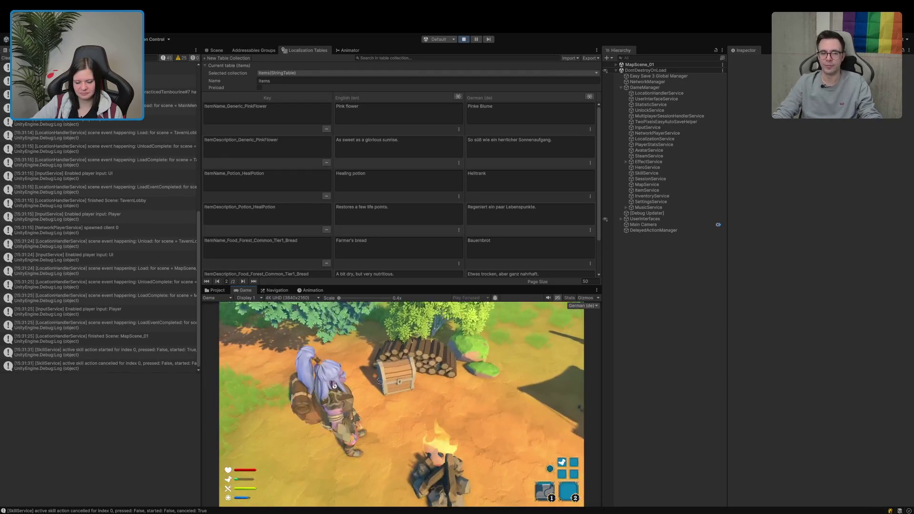
# - Open the chest, check the bread tooltip shows Bauernbrot with its German description, then exit Play mode
pyautogui.press('e')
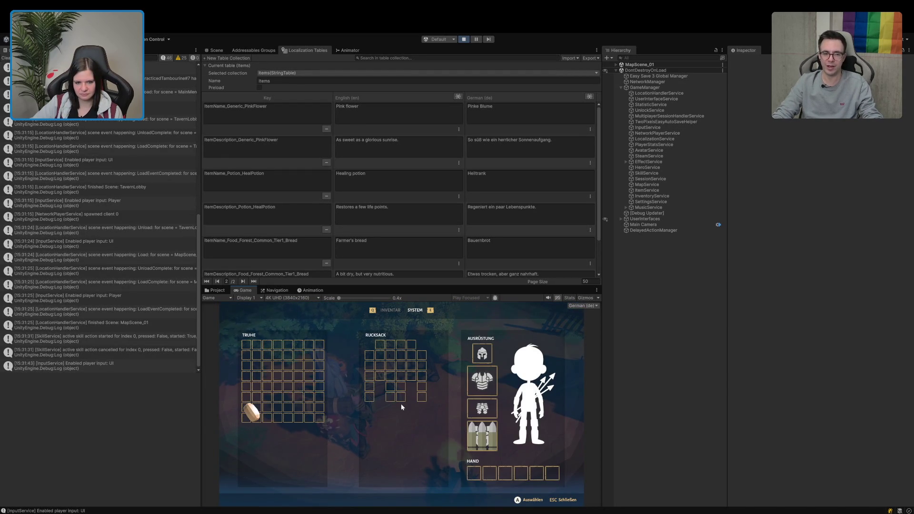
pyautogui.moveTo(259, 413)
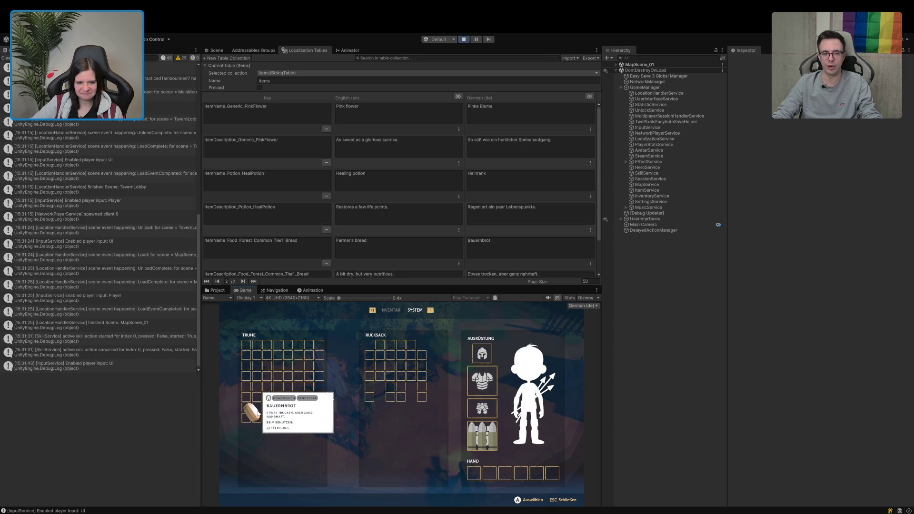
pyautogui.hotkey('ctrl', 'p')
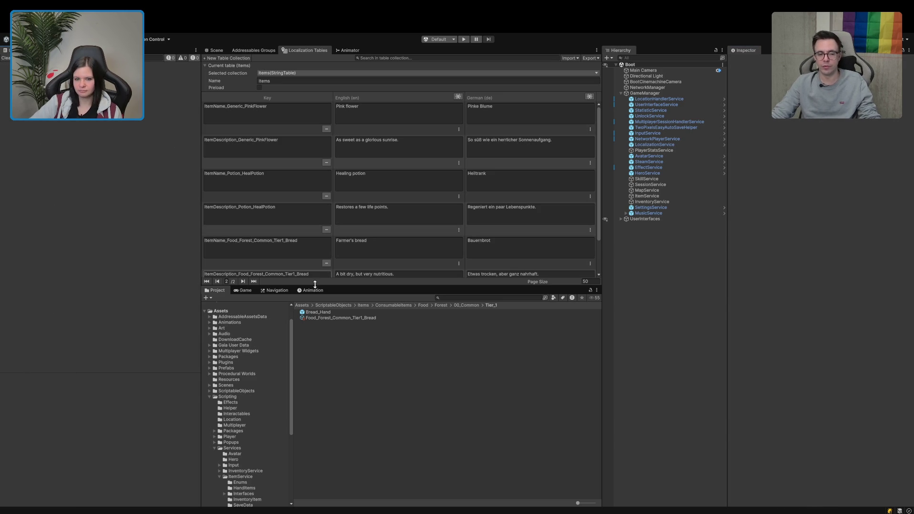
# - Collapse the Scripting folder and GameManager, switch to the Scene view, and widen the scene area
pyautogui.click(210, 397)
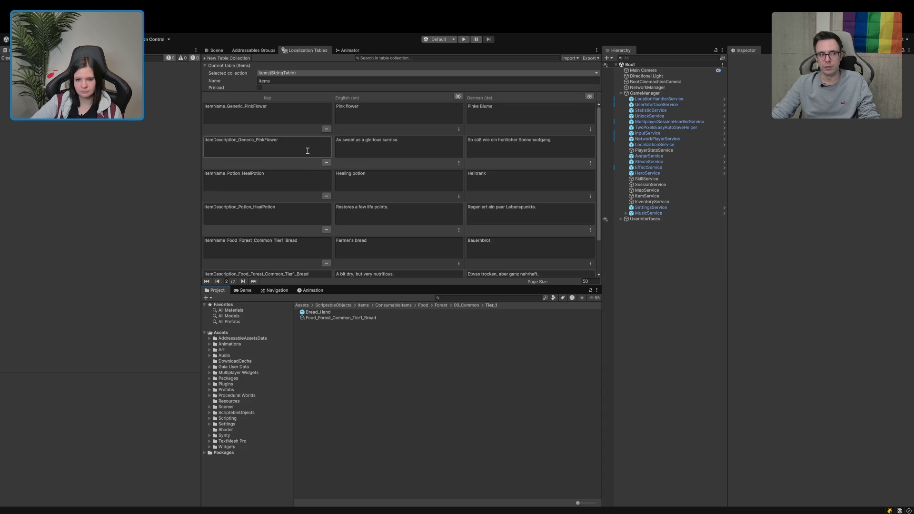
pyautogui.click(214, 51)
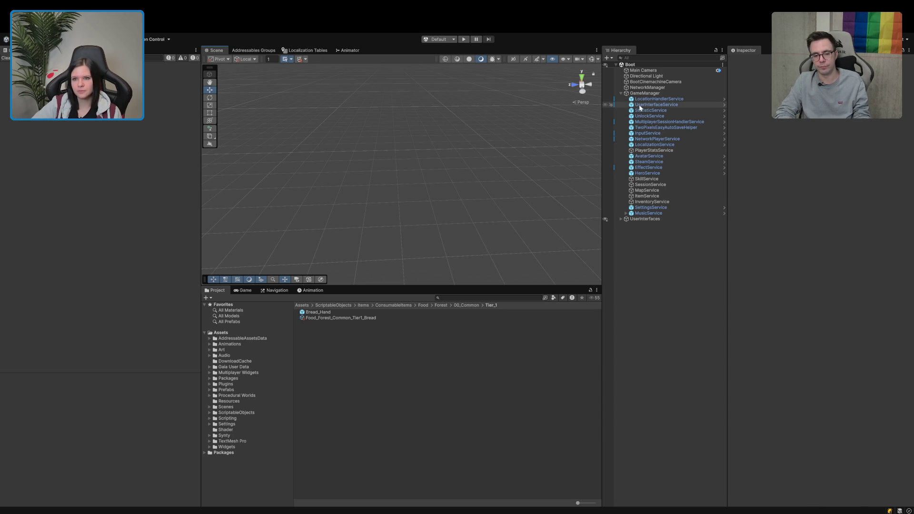
pyautogui.click(622, 95)
pyautogui.click(621, 94)
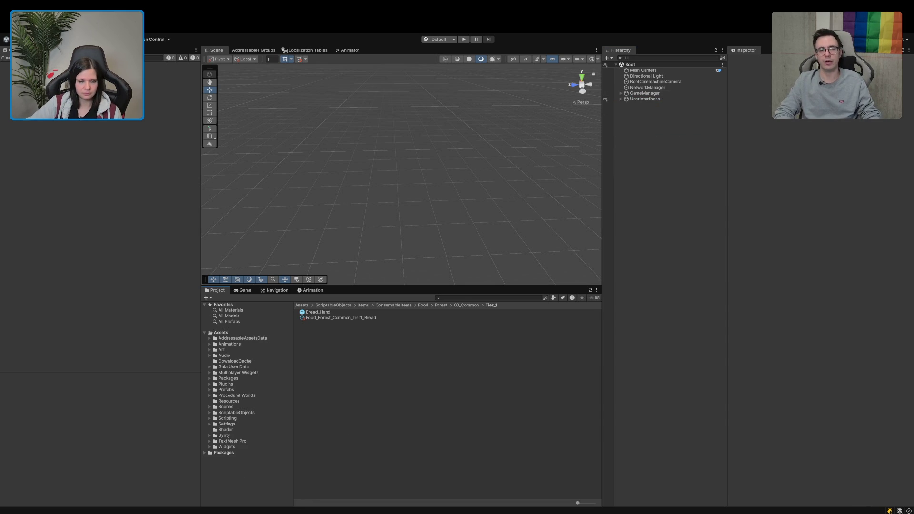
pyautogui.moveTo(202, 476); pyautogui.dragTo(171, 478)
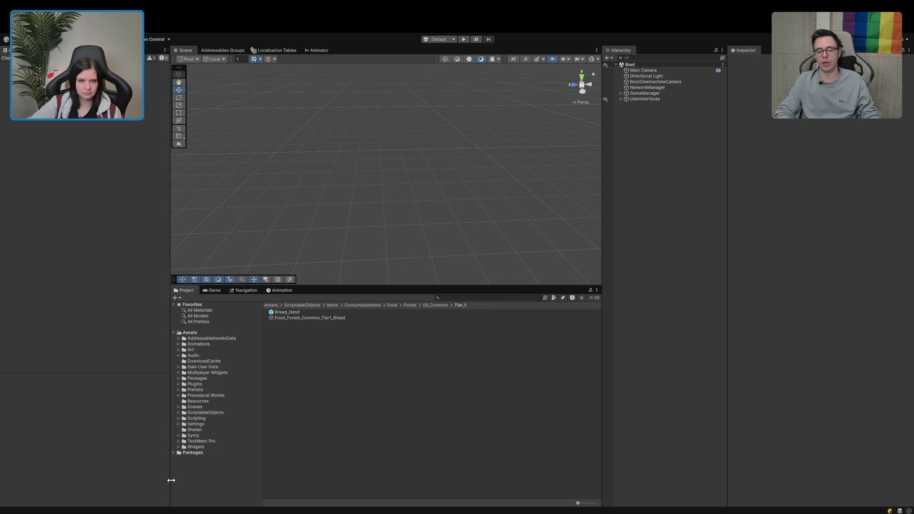
# - Collapse the ItemTemplateData group in Addressables Groups and go back to the Scene view
pyautogui.click(233, 51)
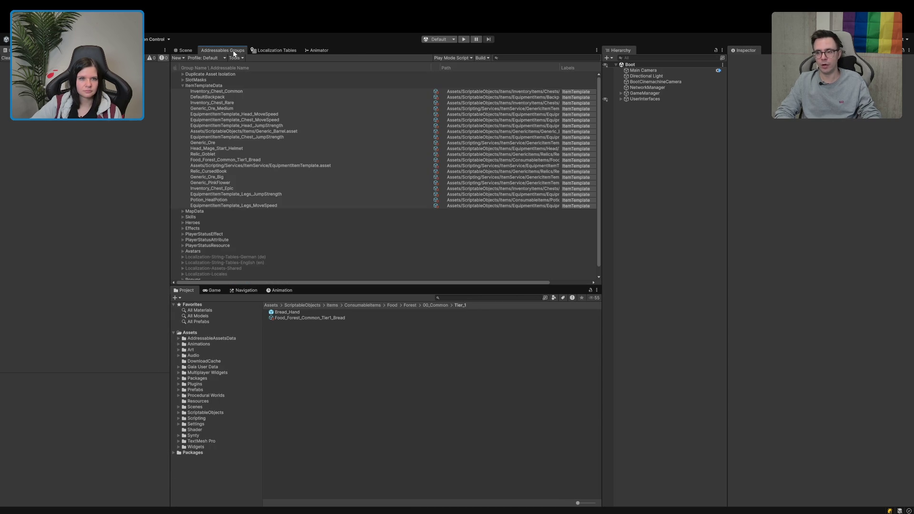
pyautogui.click(182, 86)
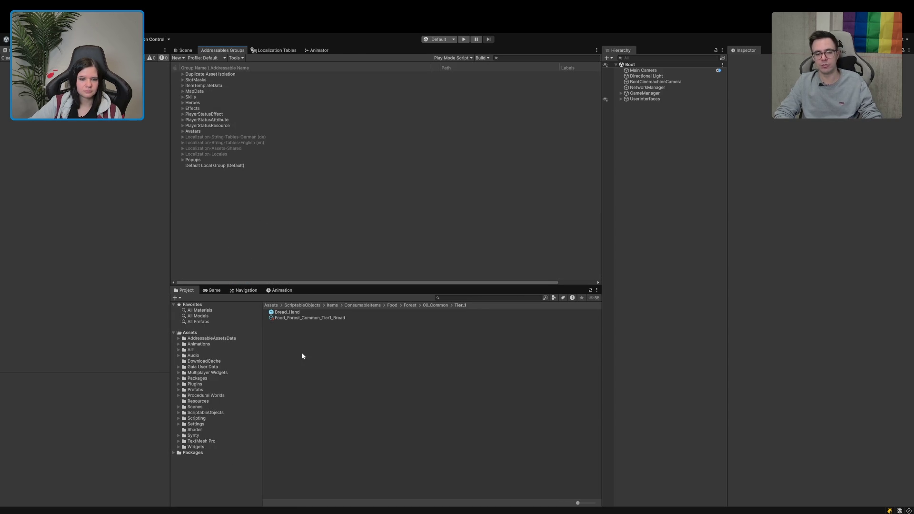
pyautogui.click(189, 51)
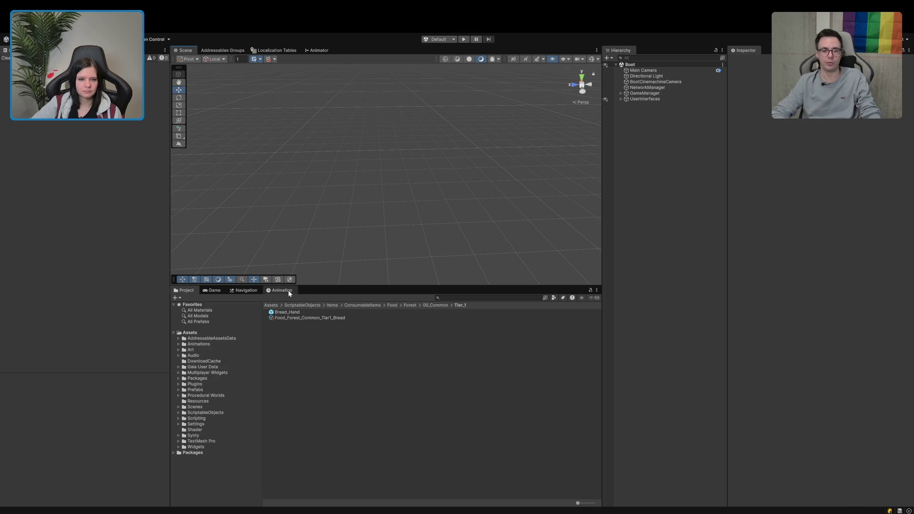
# - Narrow the project folder tree, widen the Scene, Project and Hierarchy panels, and heighten the Scene area
pyautogui.moveTo(263, 347); pyautogui.dragTo(245, 346)
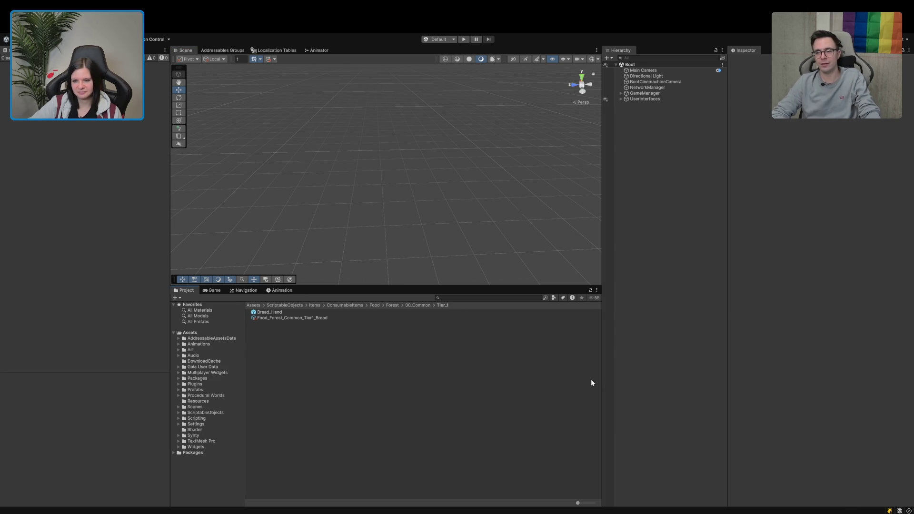
pyautogui.moveTo(604, 379); pyautogui.dragTo(635, 376)
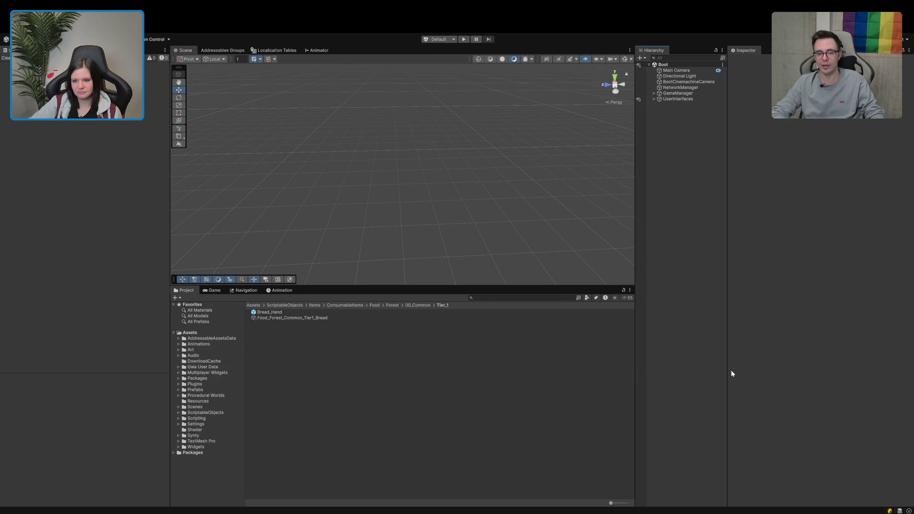
pyautogui.moveTo(727, 370); pyautogui.dragTo(733, 370)
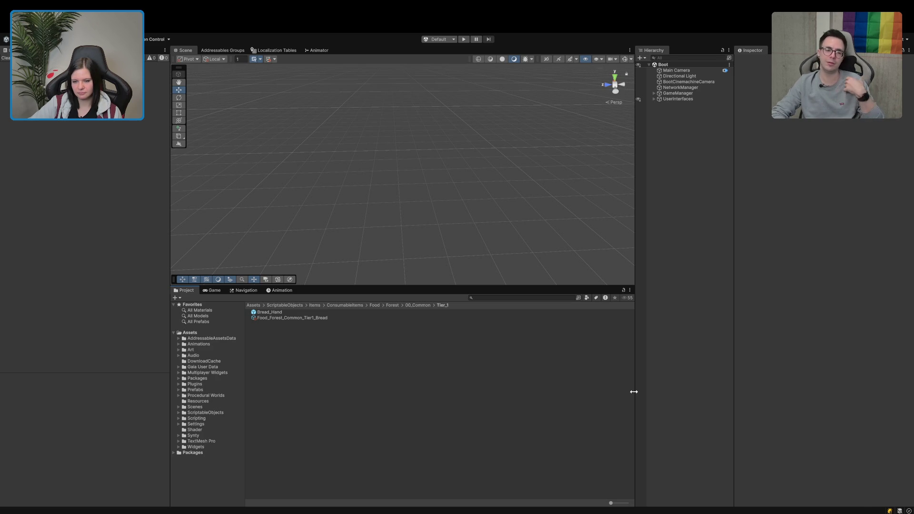
pyautogui.moveTo(633, 391)
pyautogui.mouseDown()
pyautogui.moveTo(640, 386)
pyautogui.moveTo(629, 390)
pyautogui.mouseUp()
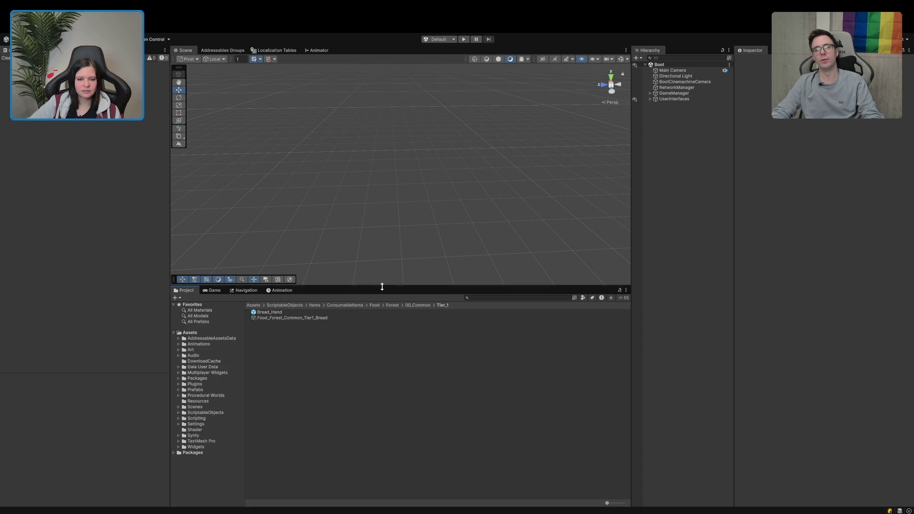
pyautogui.moveTo(382, 286)
pyautogui.mouseDown()
pyautogui.moveTo(376, 320)
pyautogui.moveTo(376, 294)
pyautogui.mouseUp()
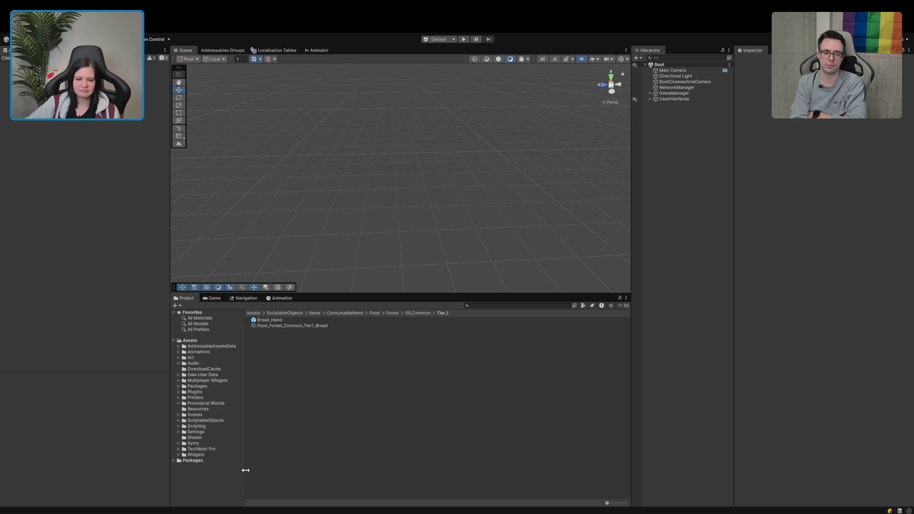
# - Narrow the project folder tree and the Hierarchy so the Inspector panel becomes wider
pyautogui.moveTo(245, 471); pyautogui.dragTo(242, 470)
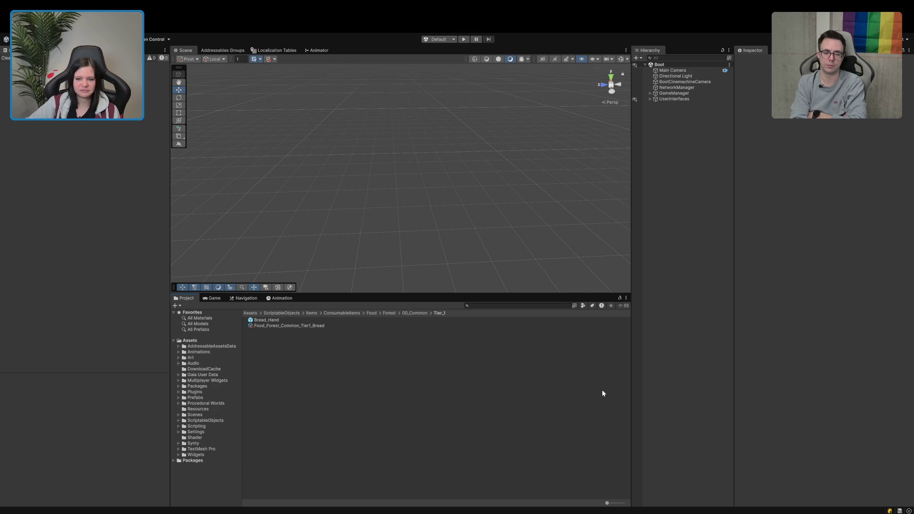
pyautogui.moveTo(733, 377)
pyautogui.mouseDown()
pyautogui.moveTo(707, 380)
pyautogui.moveTo(714, 380)
pyautogui.mouseUp()
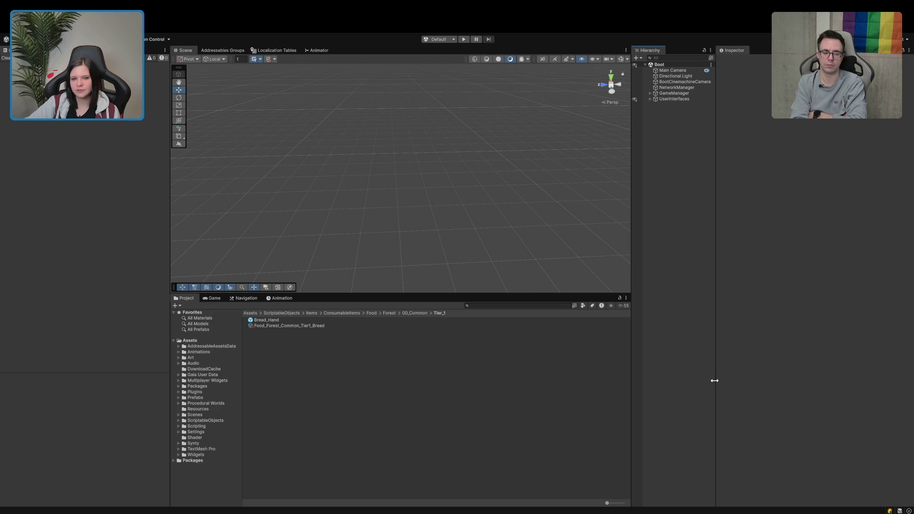
pyautogui.click(381, 455)
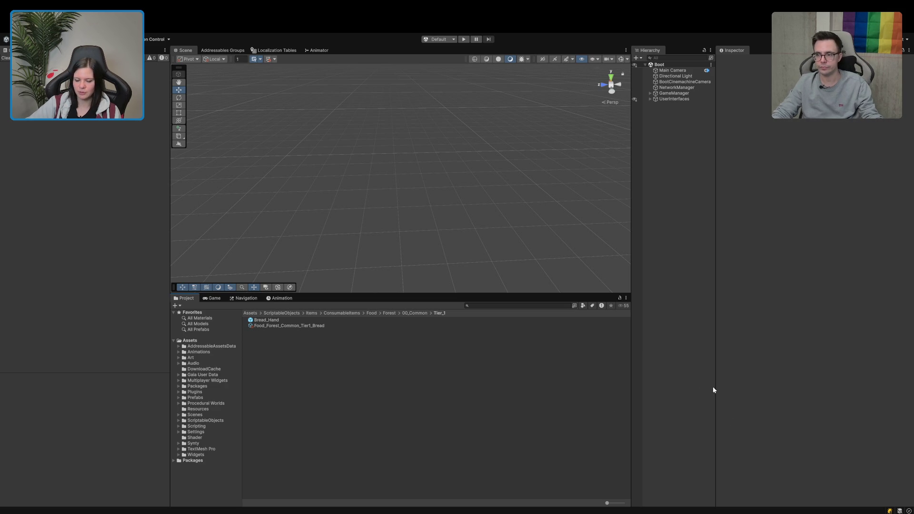
pyautogui.moveTo(715, 384); pyautogui.dragTo(719, 385)
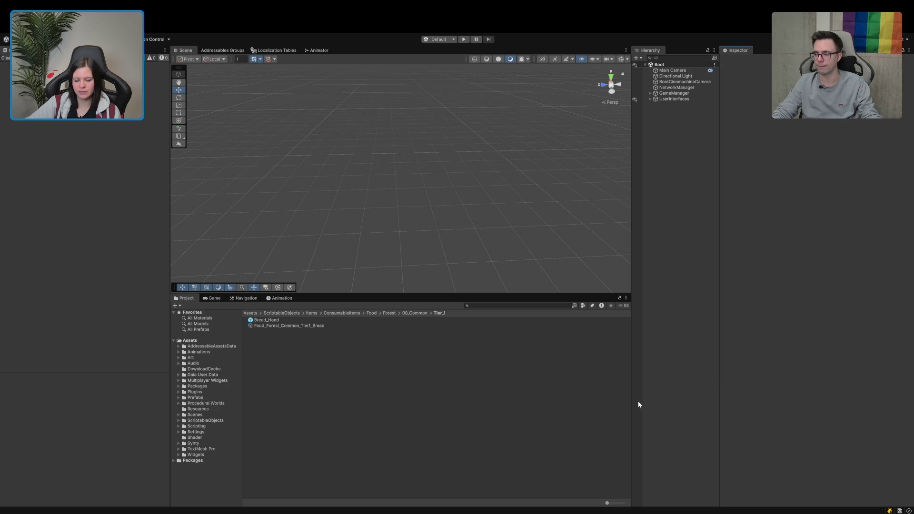
pyautogui.moveTo(629, 401); pyautogui.dragTo(642, 401)
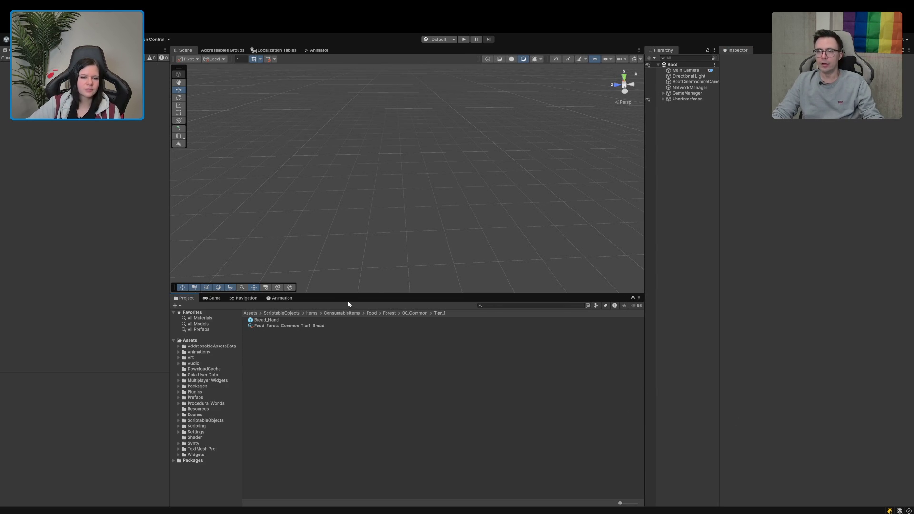
# - Raise the Project browser, fine-tune a wider Hierarchy, then heighten the Scene area slightly
pyautogui.moveTo(349, 295); pyautogui.dragTo(353, 252)
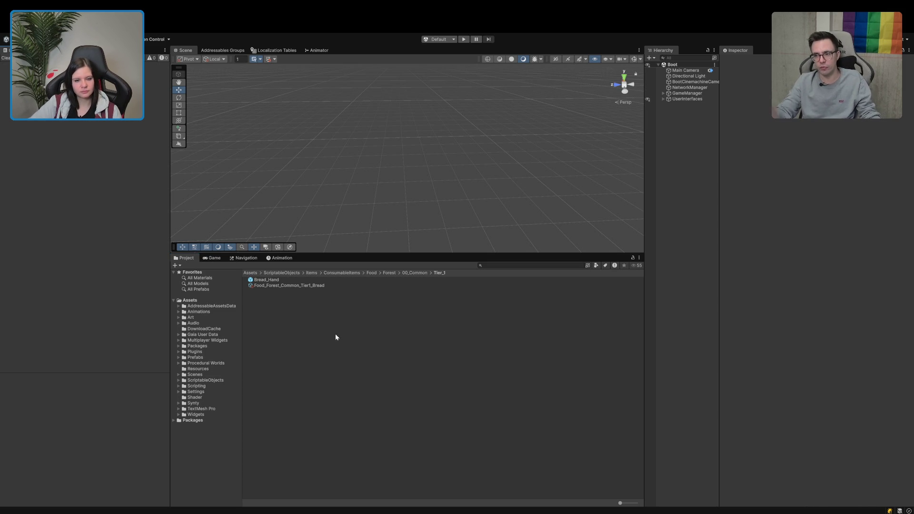
pyautogui.moveTo(718, 384); pyautogui.dragTo(740, 385)
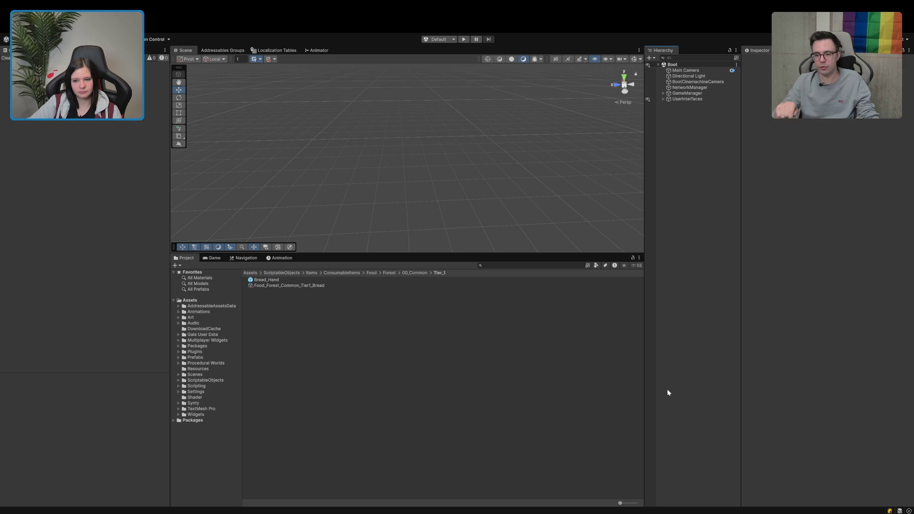
pyautogui.moveTo(644, 385); pyautogui.dragTo(661, 382)
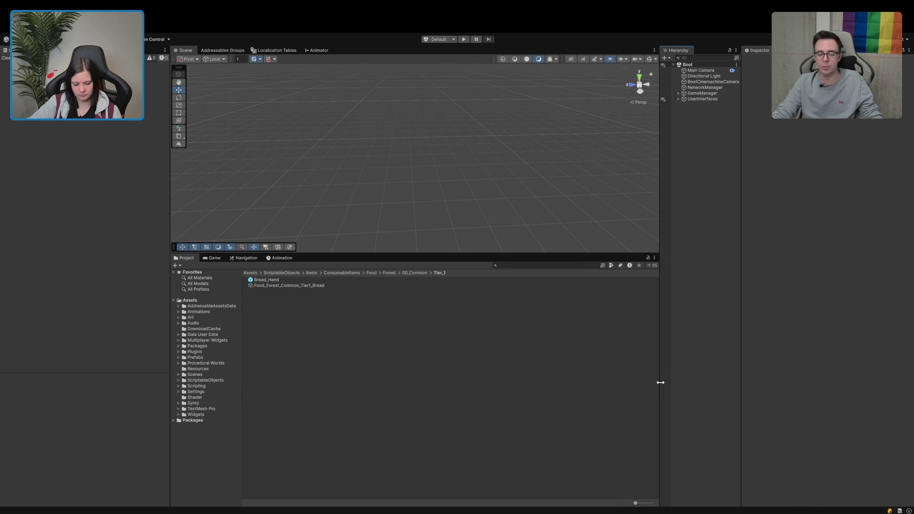
pyautogui.moveTo(660, 382); pyautogui.dragTo(653, 386)
pyautogui.click(588, 402)
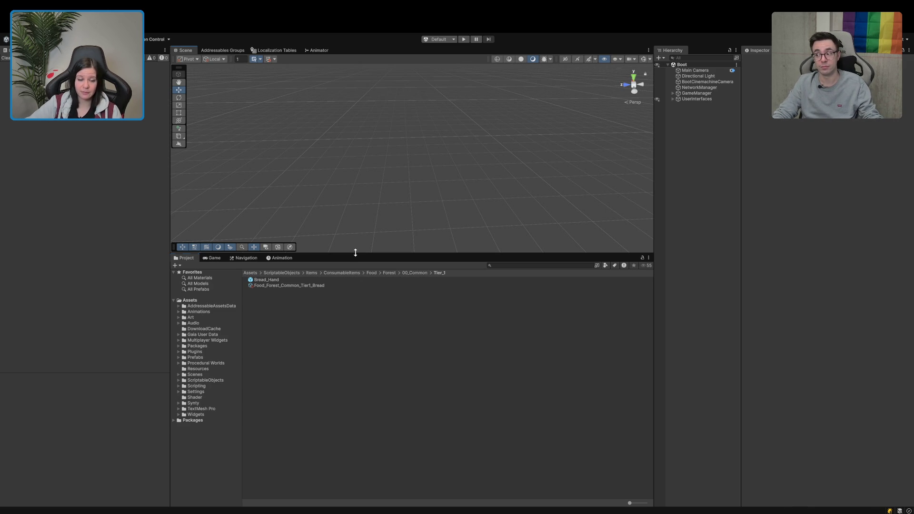
pyautogui.moveTo(354, 252); pyautogui.dragTo(354, 258)
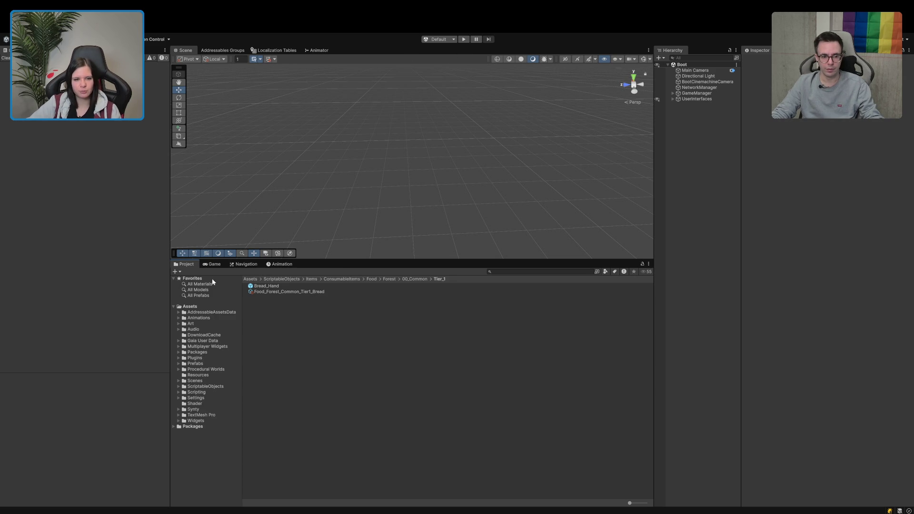
# - Enter play mode, start an Einzelspieler game, and walk the character over the hill to the MapScene_01 chest
pyautogui.click(464, 39)
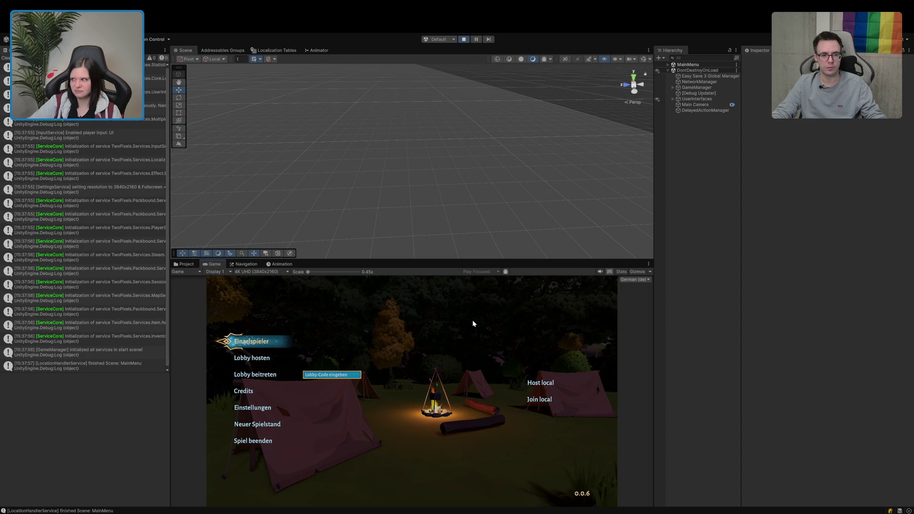
pyautogui.click(245, 341)
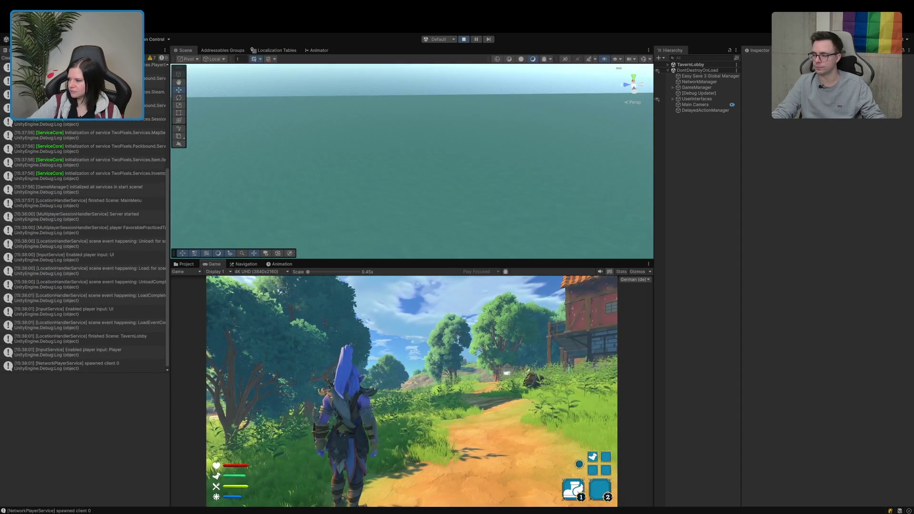
pyautogui.press('w')
pyautogui.press('w')
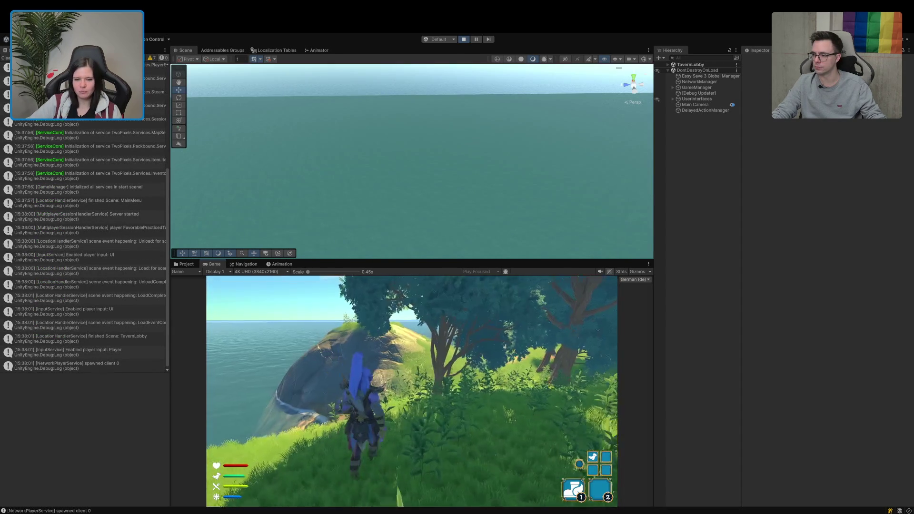
pyautogui.press('w')
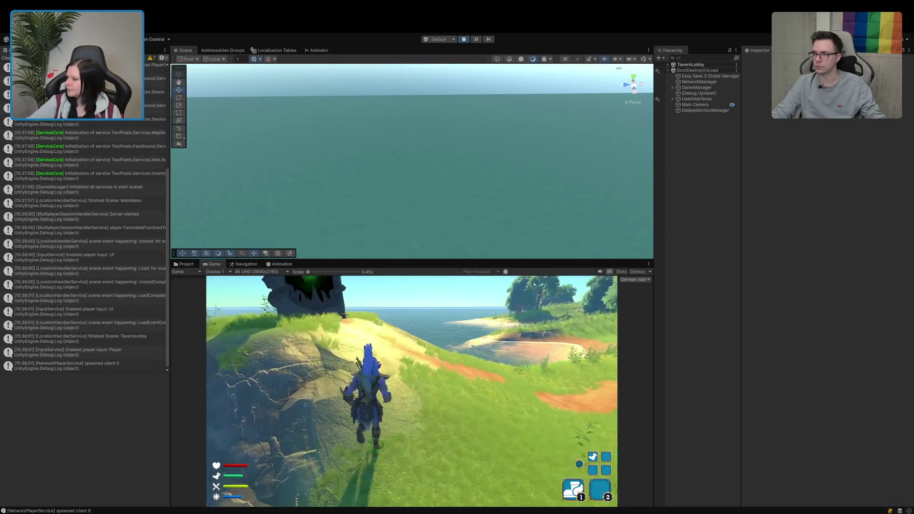
pyautogui.press('w')
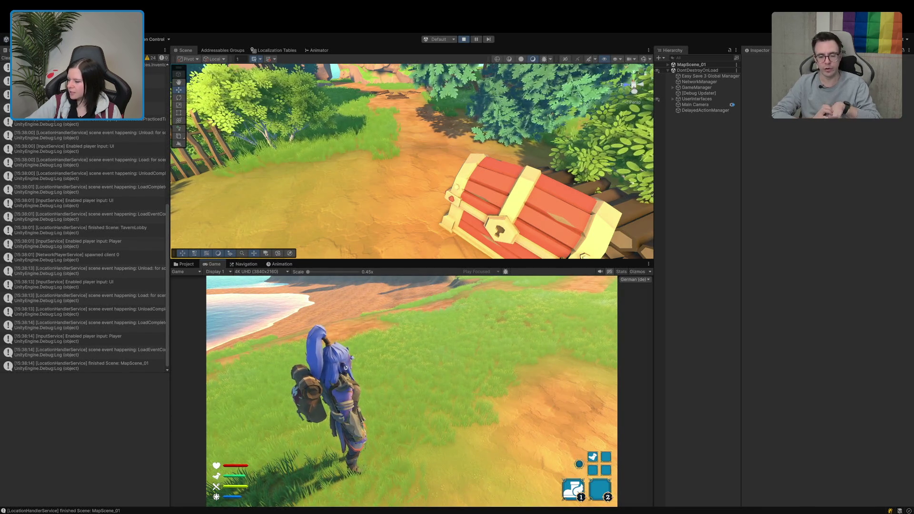
pyautogui.press('w')
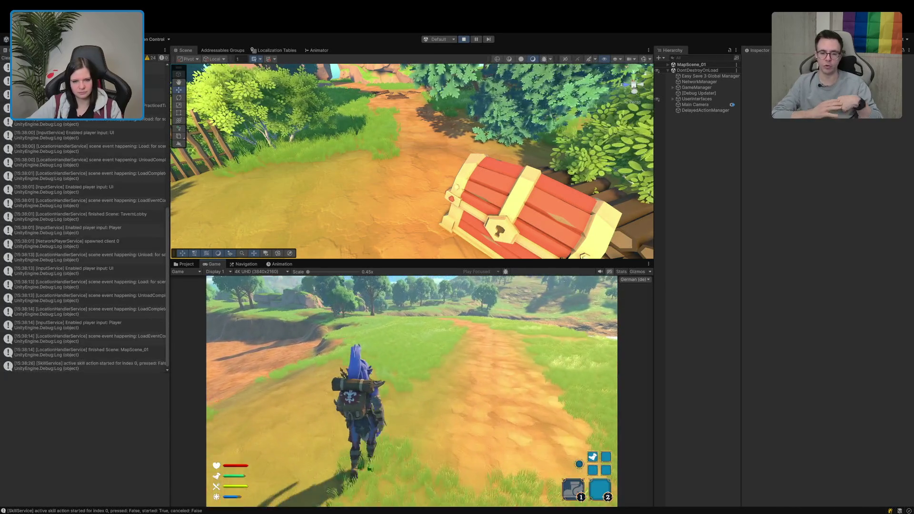
pyautogui.press('1')
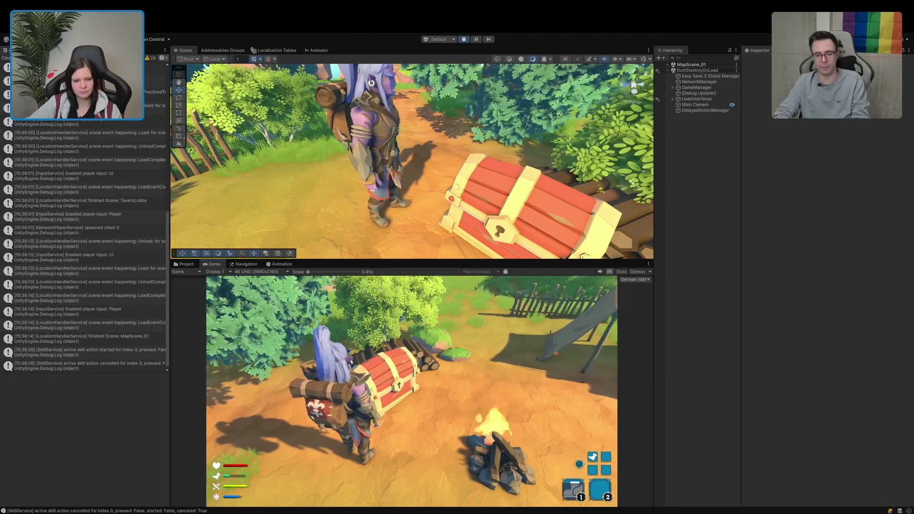
# - Move the Bauernbrot from the chest's Truhe grid into the first Hand slot, resume, and reopen the inventory
pyautogui.press('e')
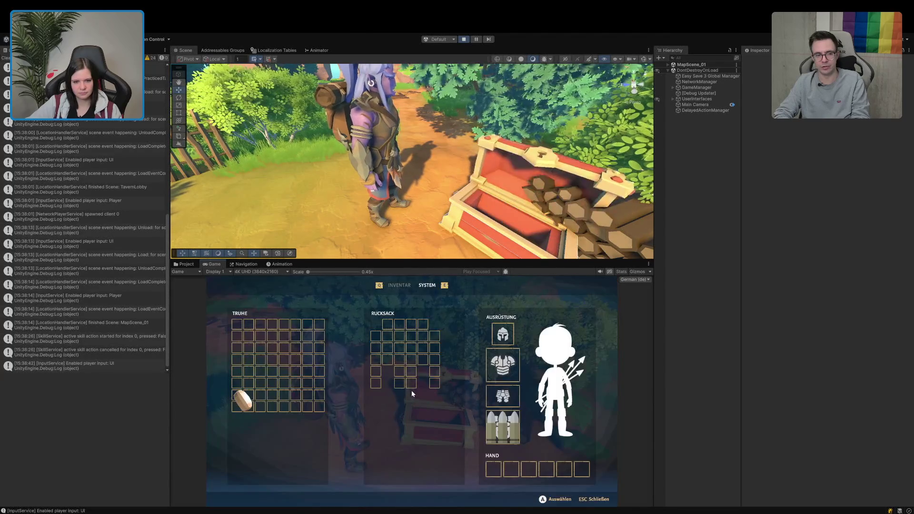
pyautogui.moveTo(247, 406)
pyautogui.mouseDown()
pyautogui.moveTo(429, 441)
pyautogui.moveTo(500, 474)
pyautogui.mouseUp()
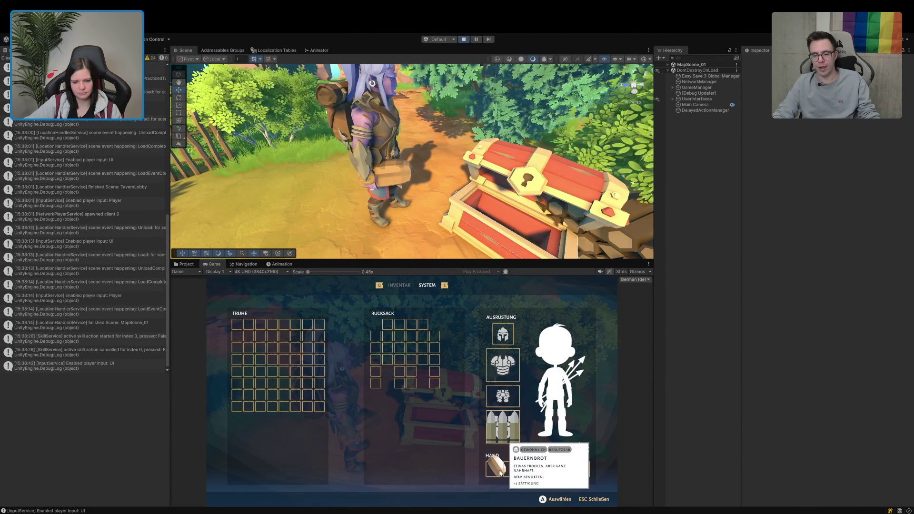
pyautogui.click(428, 286)
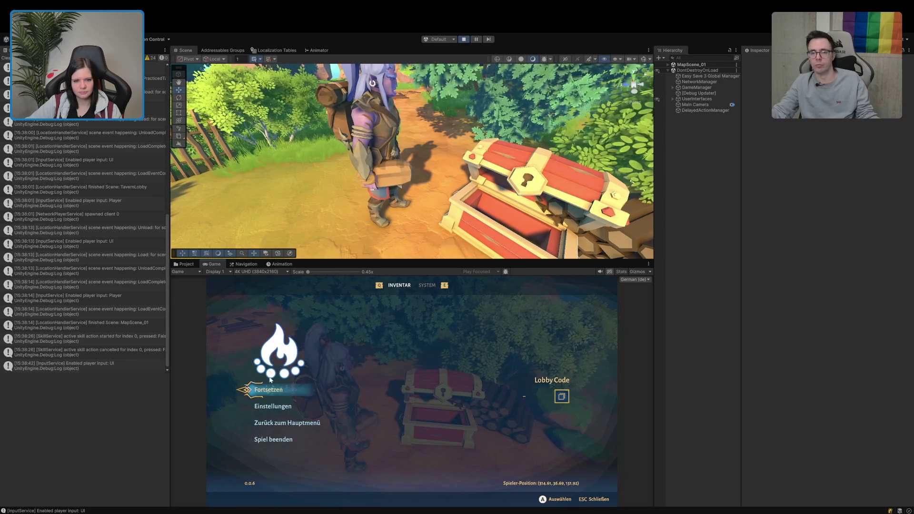
pyautogui.click(269, 390)
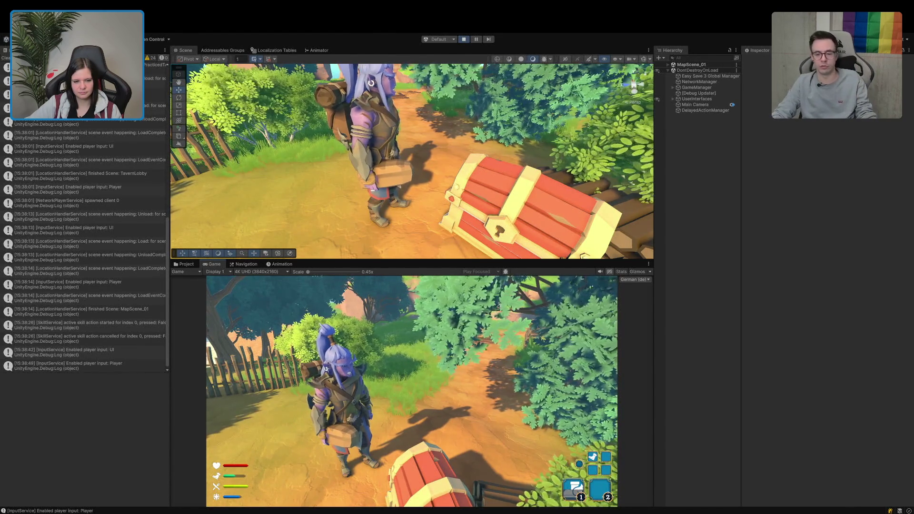
pyautogui.press('e')
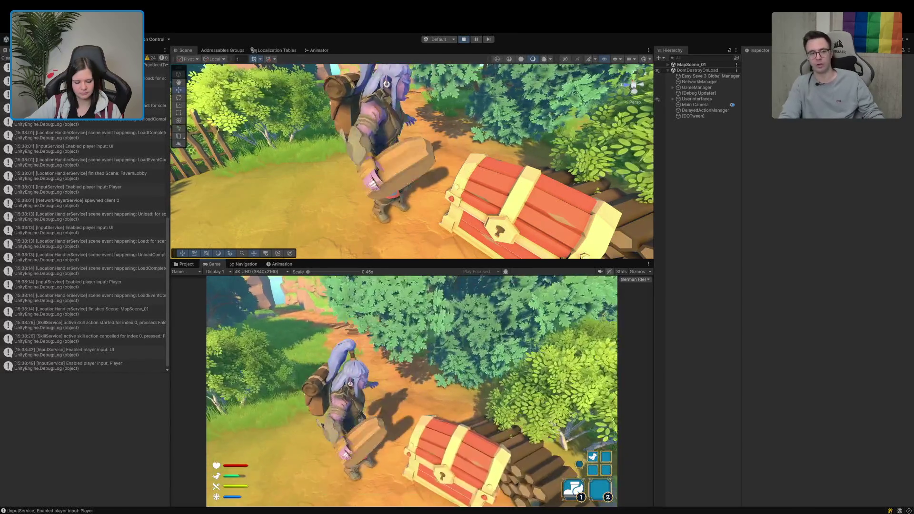
pyautogui.press('i')
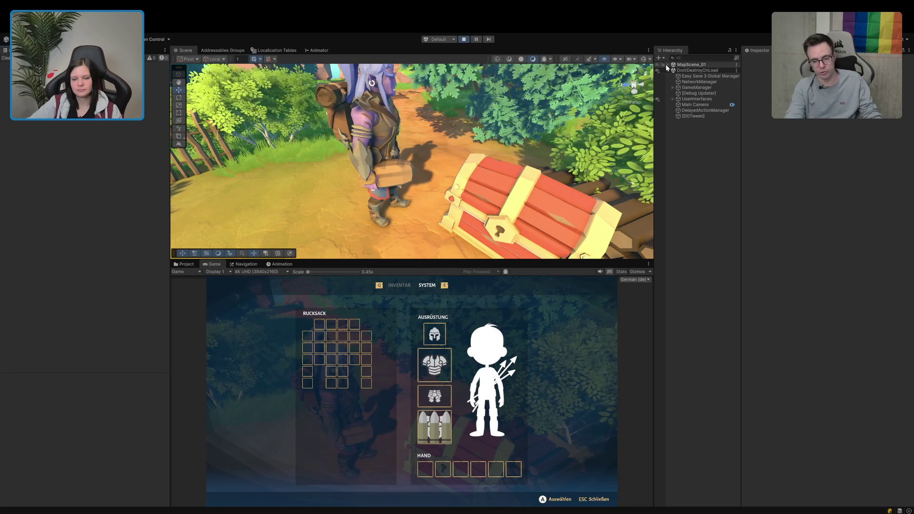
# - Select InventoryService under GameManager, run Log Stuff to print the inventory, and pause the game
pyautogui.click(671, 87)
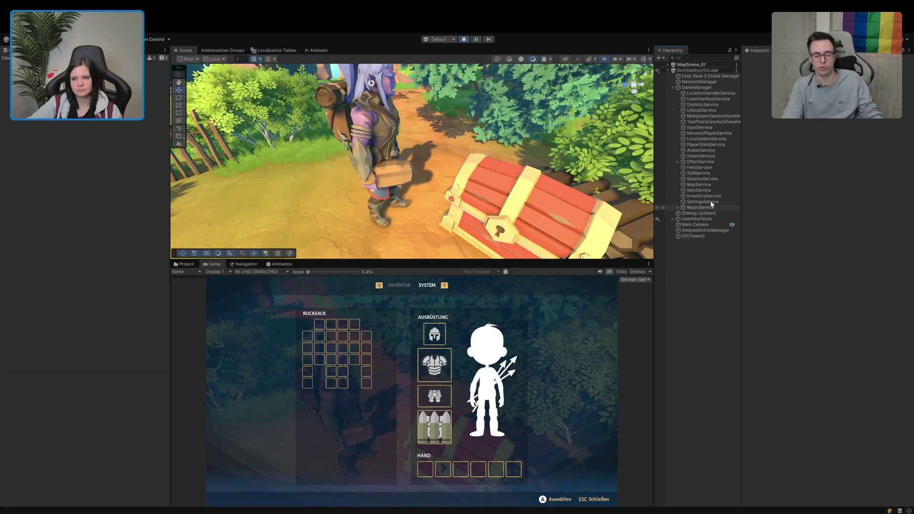
pyautogui.click(704, 195)
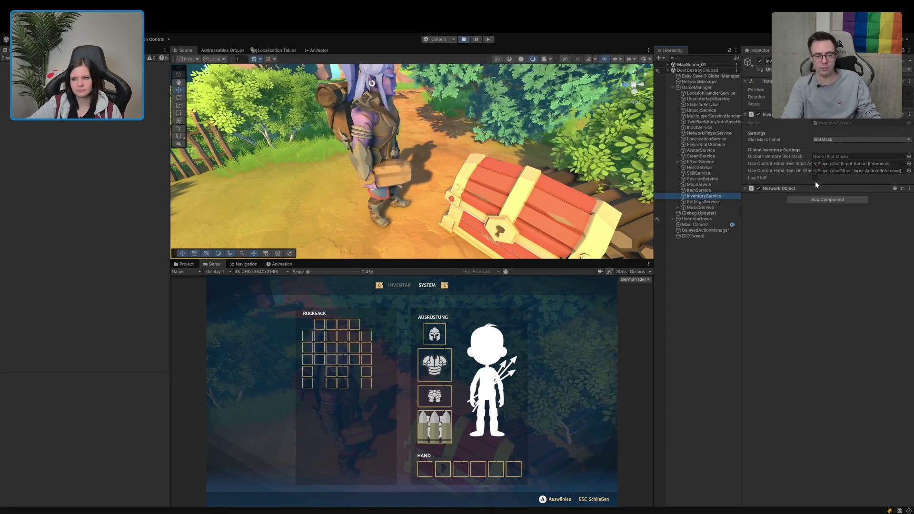
pyautogui.click(814, 178)
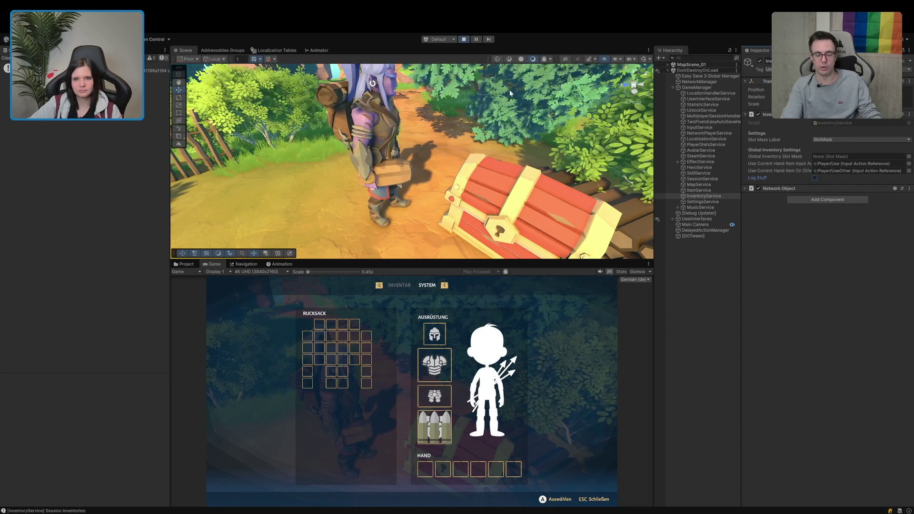
pyautogui.click(475, 40)
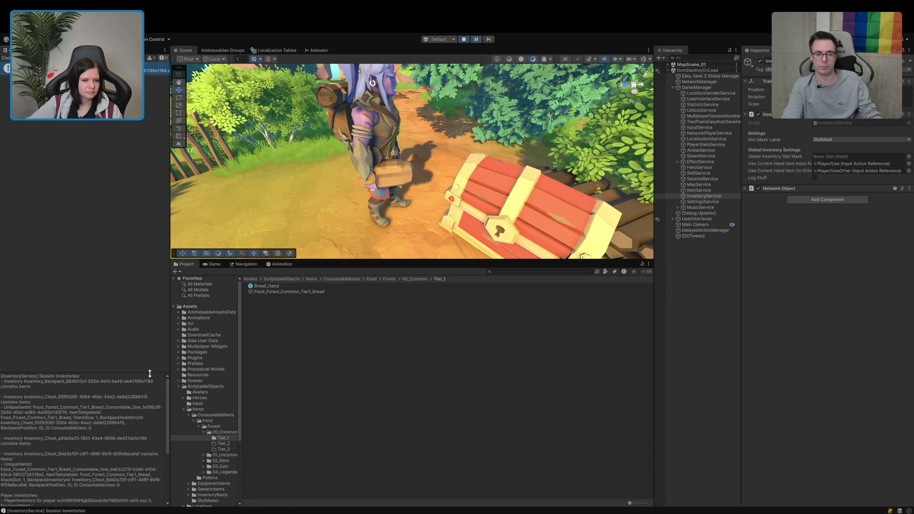
# - Enlarge the Console panes to read the bread location log, then stop play mode
pyautogui.moveTo(149, 370); pyautogui.dragTo(144, 251)
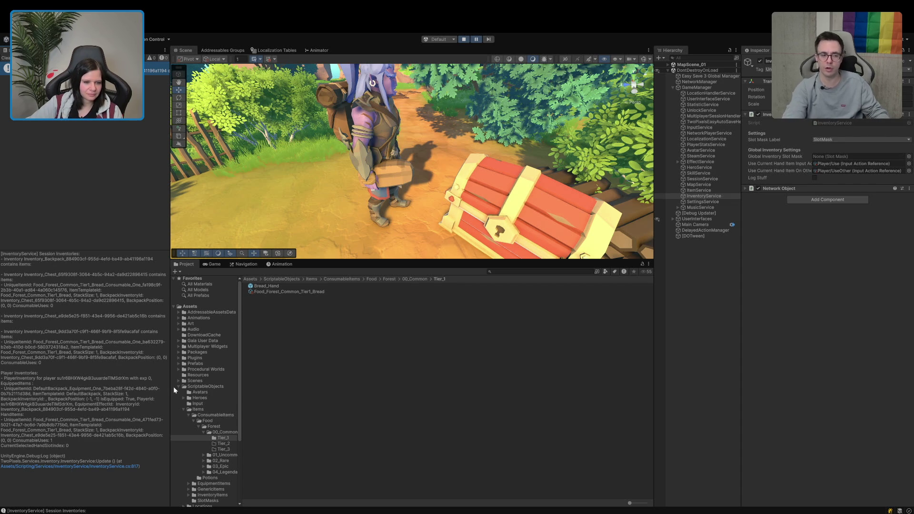
pyautogui.moveTo(172, 386); pyautogui.dragTo(356, 373)
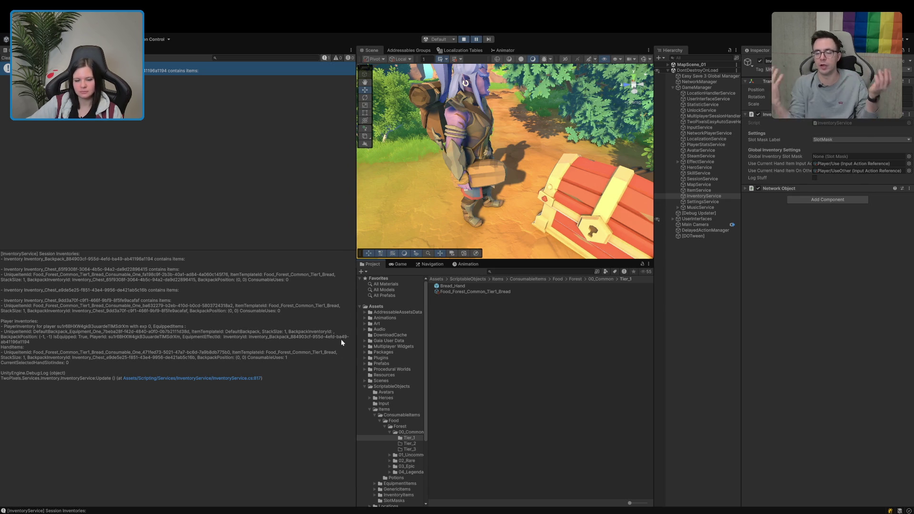
pyautogui.moveTo(272, 251); pyautogui.dragTo(277, 347)
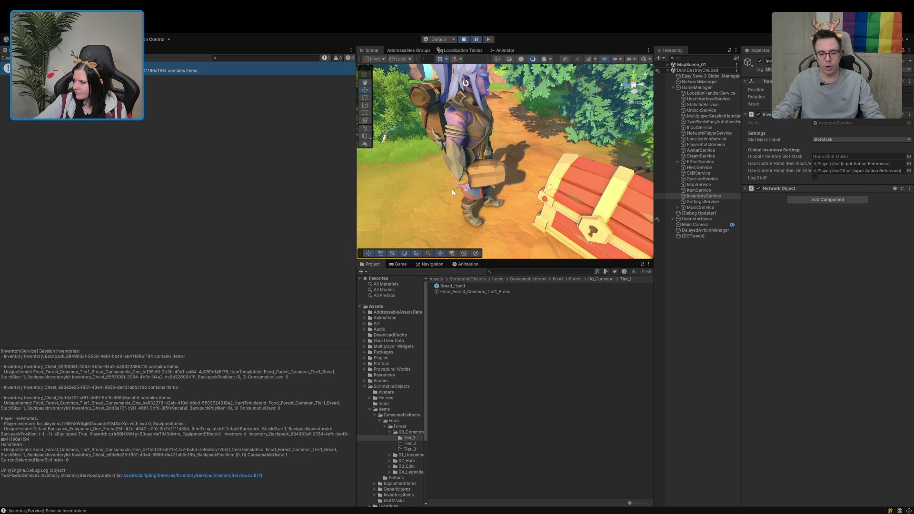
pyautogui.click(464, 40)
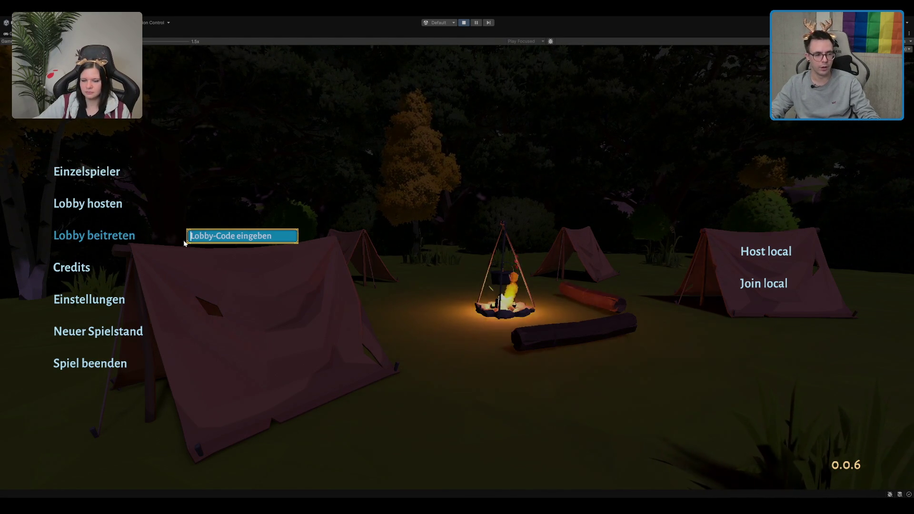
# - Join the other player's lobby via 'Lobby beitreten' in the main menu
pyautogui.click(116, 237)
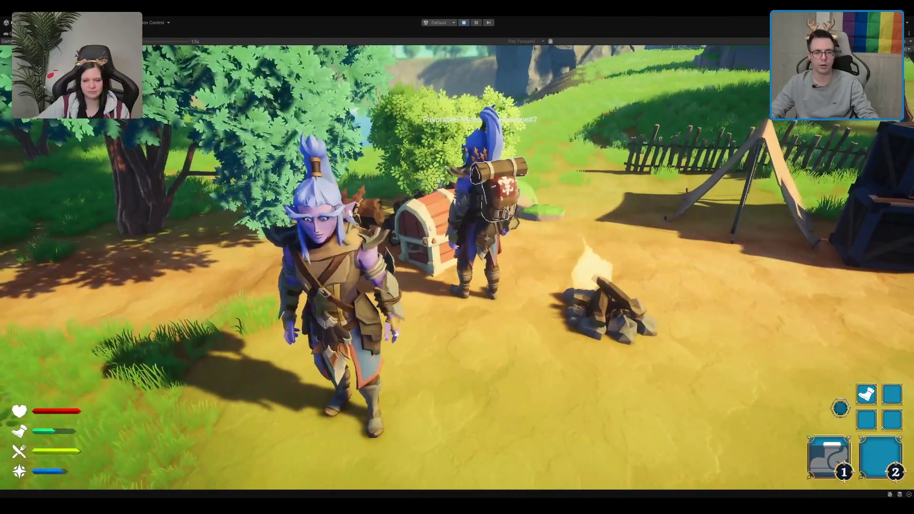
# - Check the backpack and equipment inventory, close it, and walk the character along the path
pyautogui.press('i')
pyautogui.press('Escape')
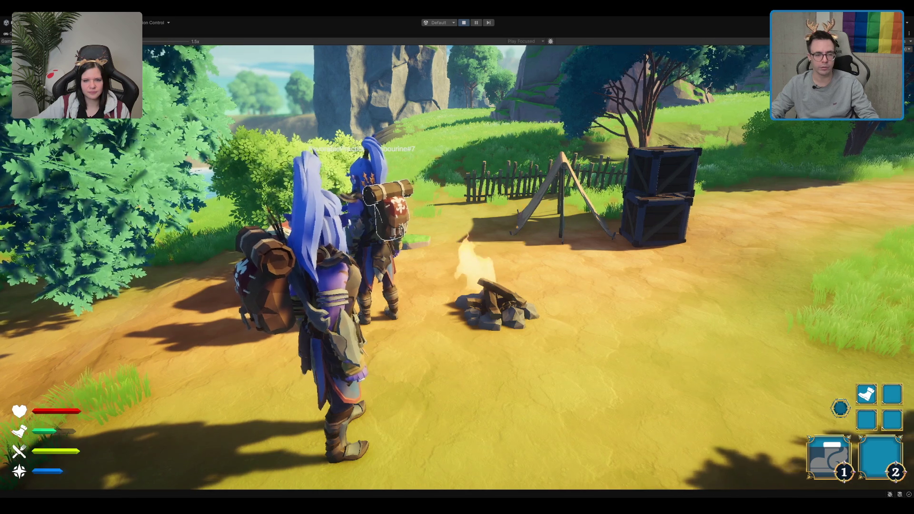
pyautogui.press('Escape')
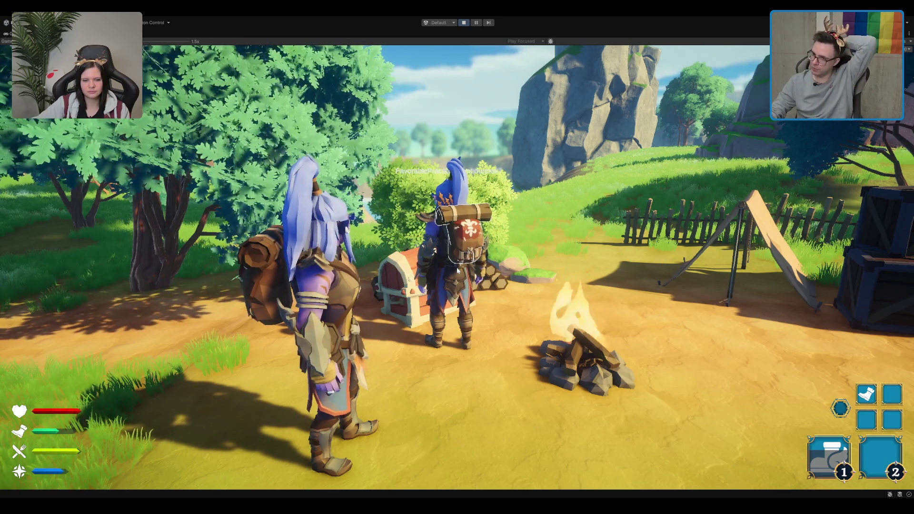
pyautogui.press('w')
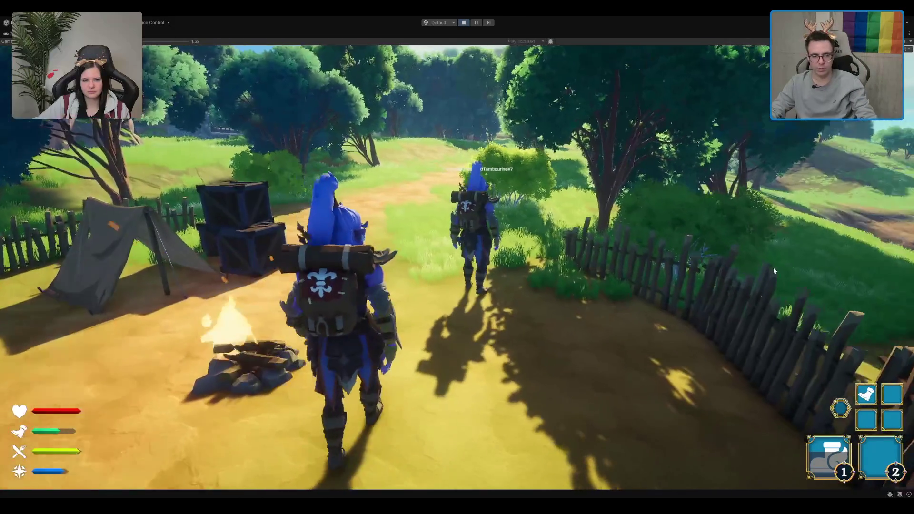
# - Briefly check the inventory and the nearby chest by the campfire, then close them
pyautogui.press('i')
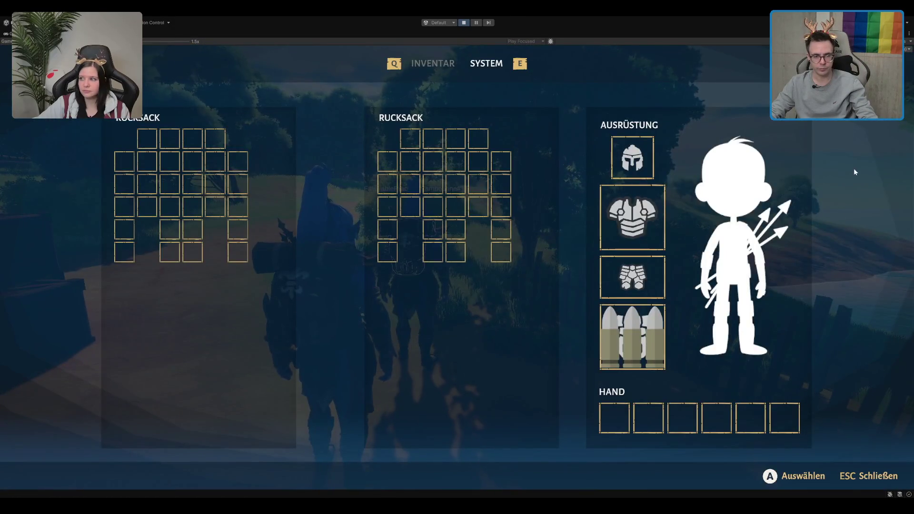
pyautogui.press('Escape')
pyautogui.press('w')
pyautogui.press('e')
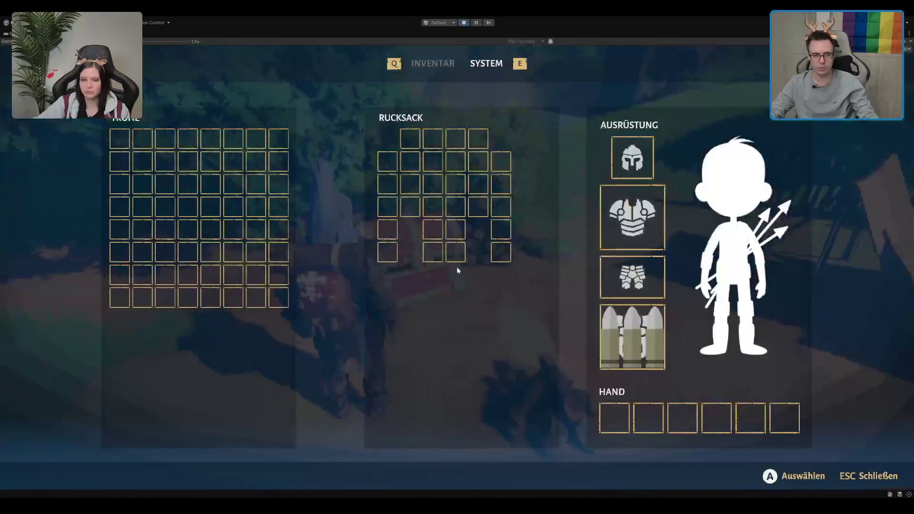
pyautogui.press('Escape')
# - Follow the other player along the dirt path into the forest toward the graveyard chest
pyautogui.press('w')
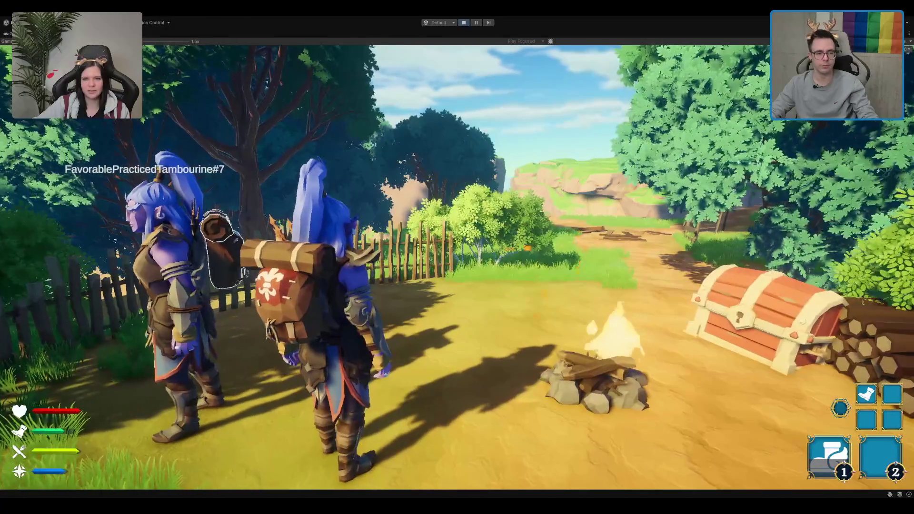
pyautogui.press('w')
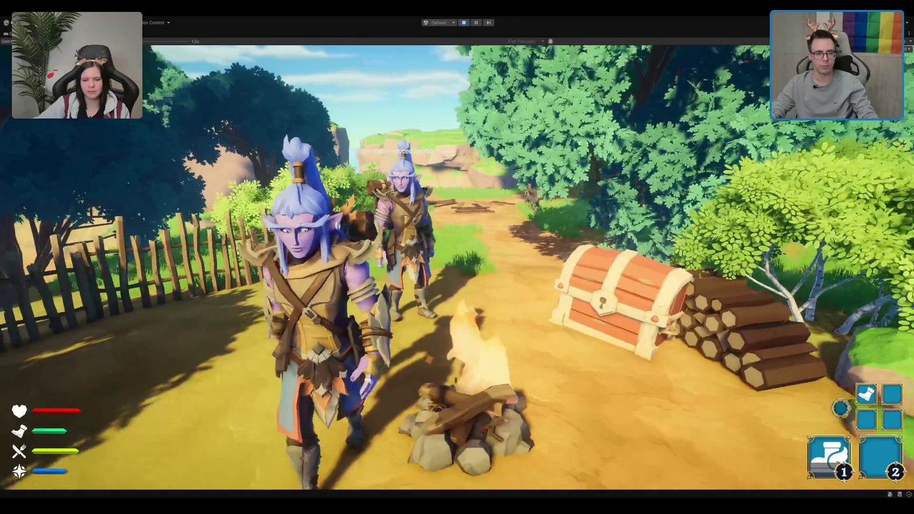
pyautogui.press('w')
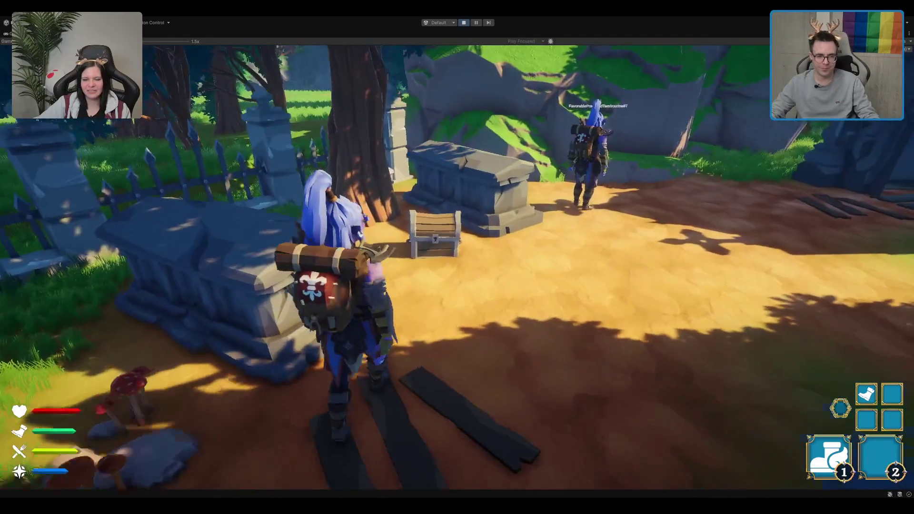
# - Move the ore crystal from the graveyard chest's Truhe grid into the Rucksack
pyautogui.press('e')
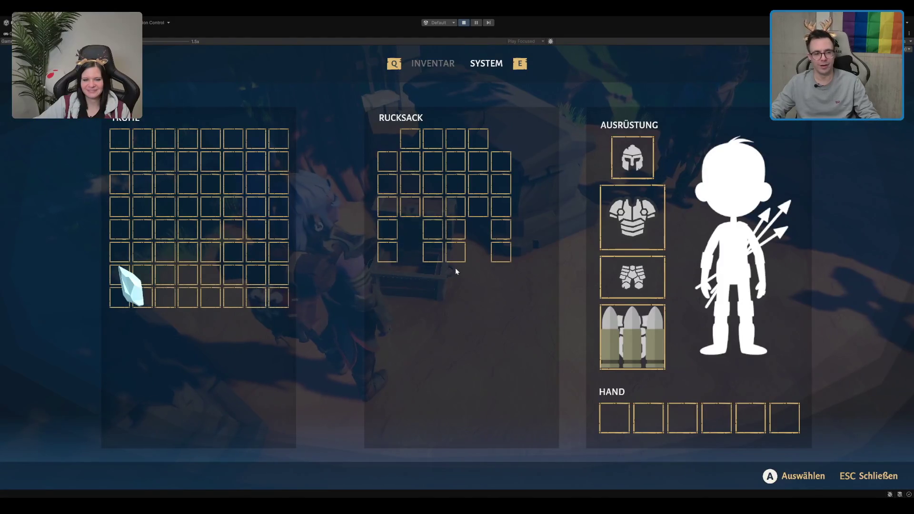
pyautogui.moveTo(147, 288)
pyautogui.moveTo(392, 168); pyautogui.dragTo(430, 156)
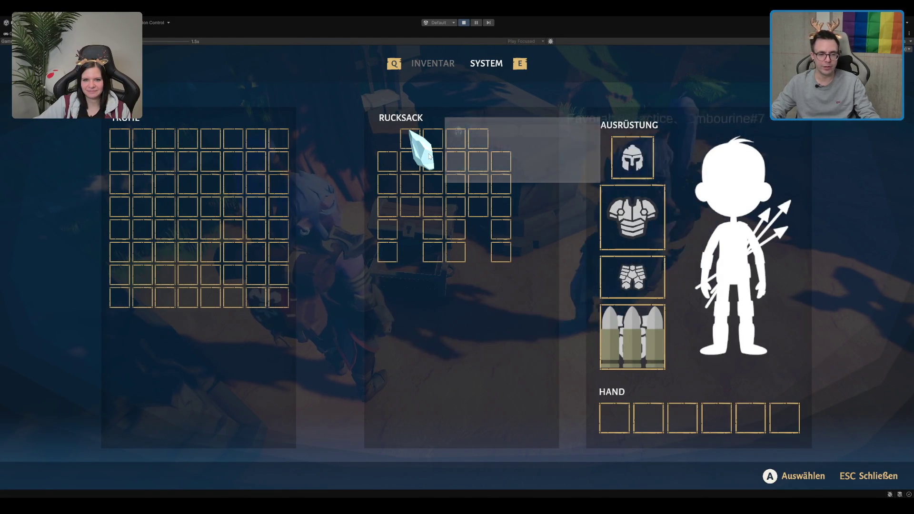
pyautogui.press('Escape')
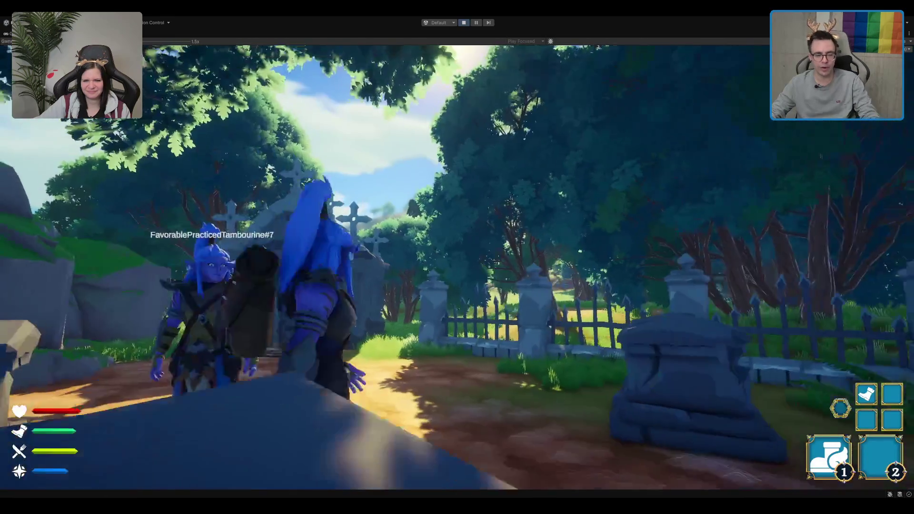
# - Walk up to the mausoleum and explore its interior
pyautogui.press('w')
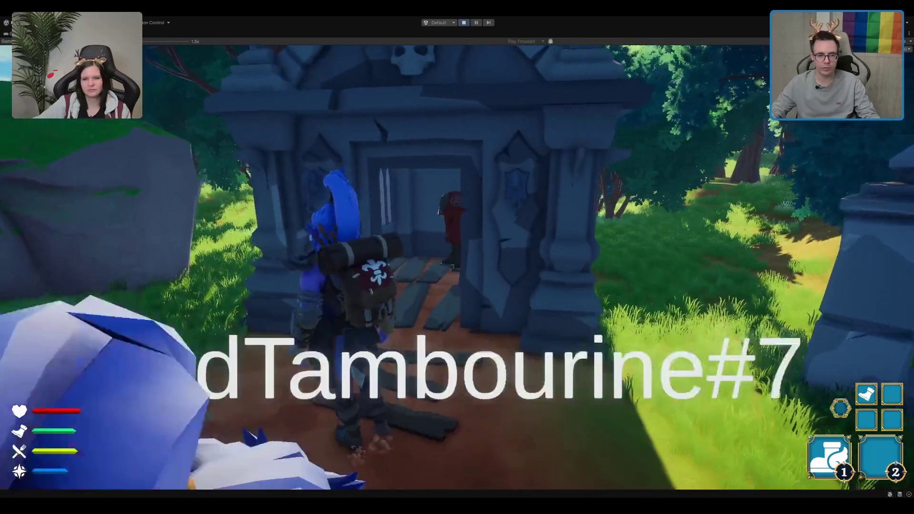
pyautogui.press('s')
pyautogui.press('w')
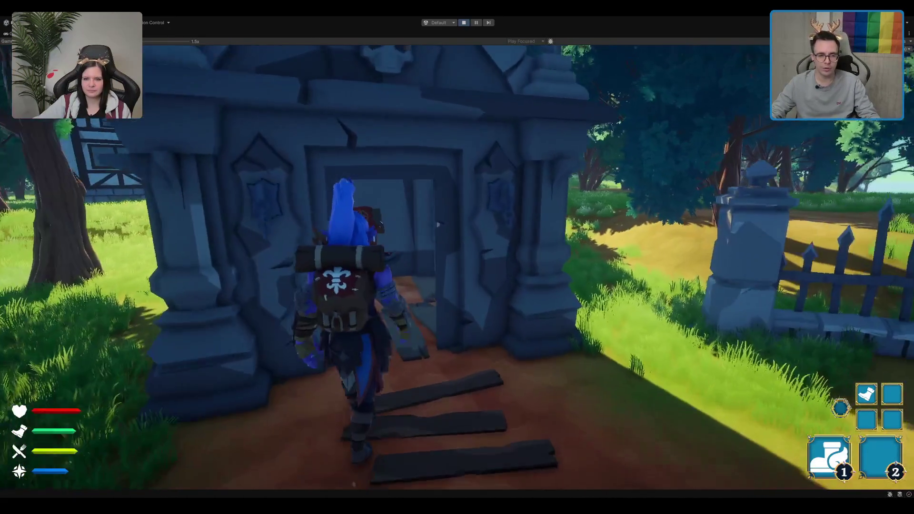
pyautogui.press('w')
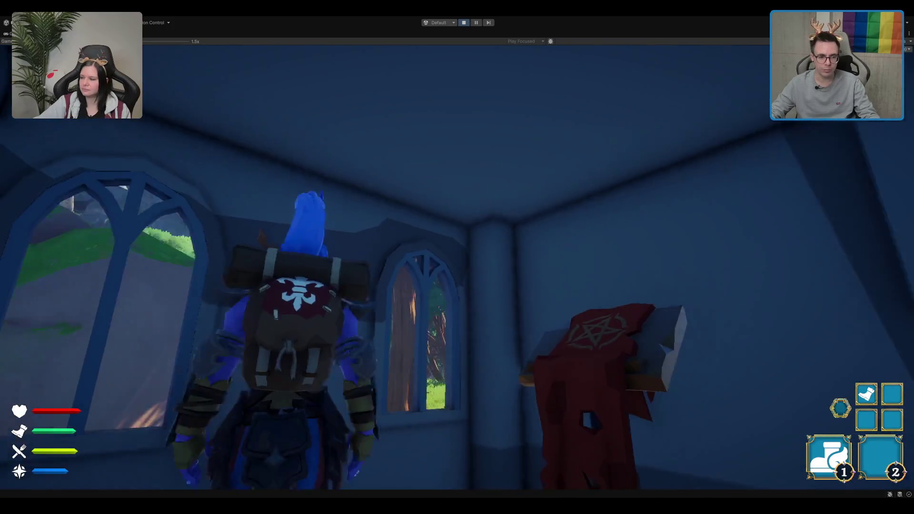
pyautogui.press('w')
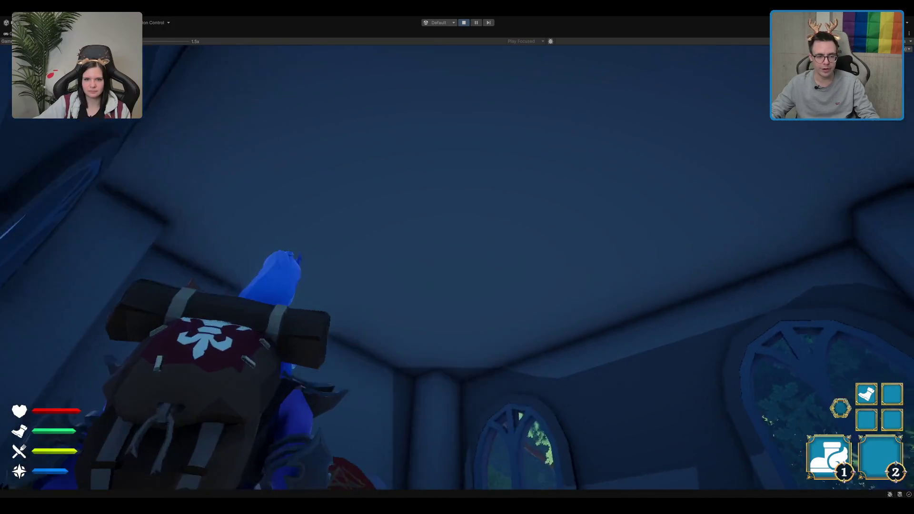
pyautogui.press('w')
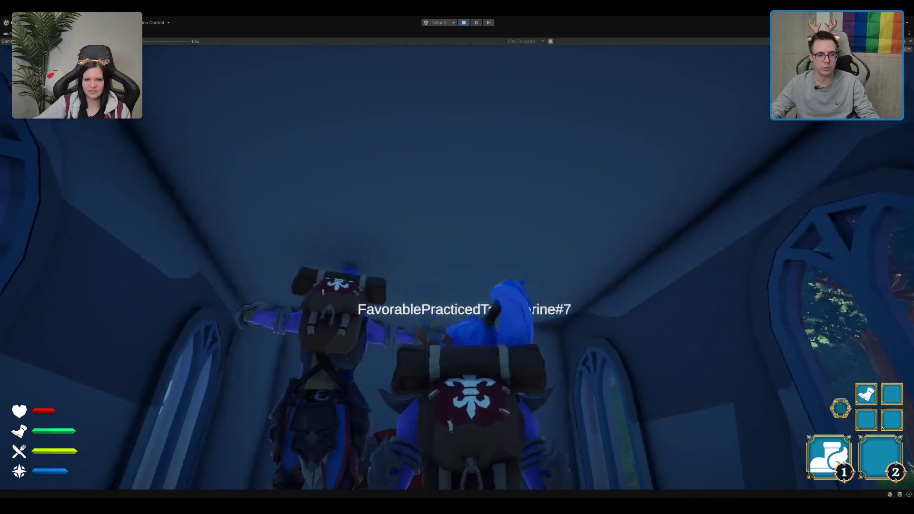
# - Check the inventory inside the mausoleum, then walk back out beside the other player
pyautogui.press('i')
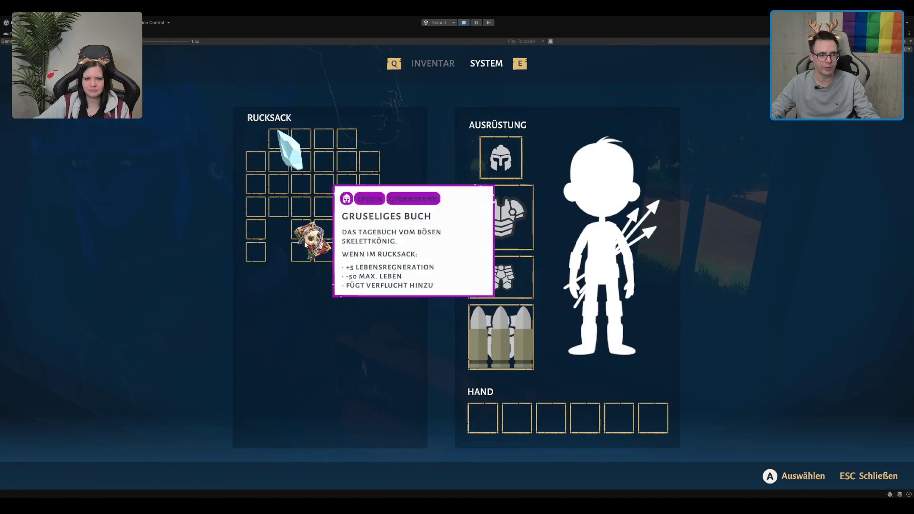
pyautogui.press('Escape')
pyautogui.press('w')
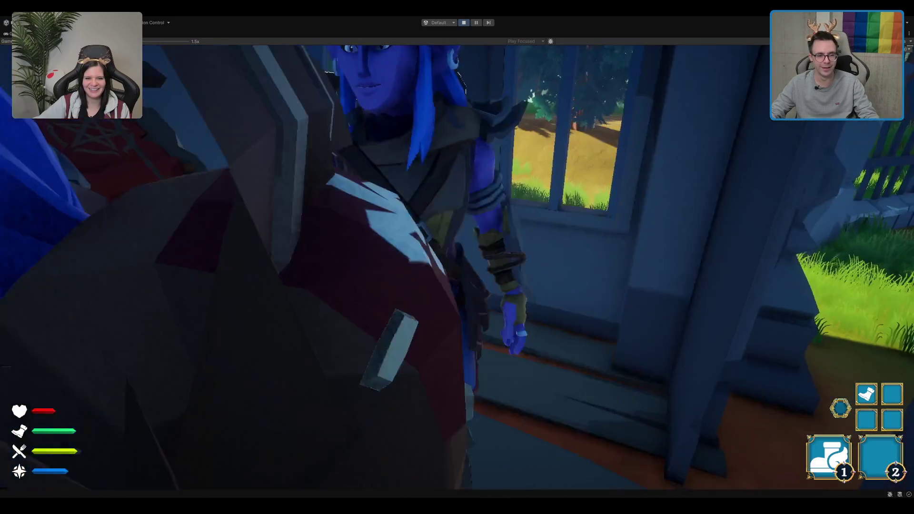
pyautogui.press('w')
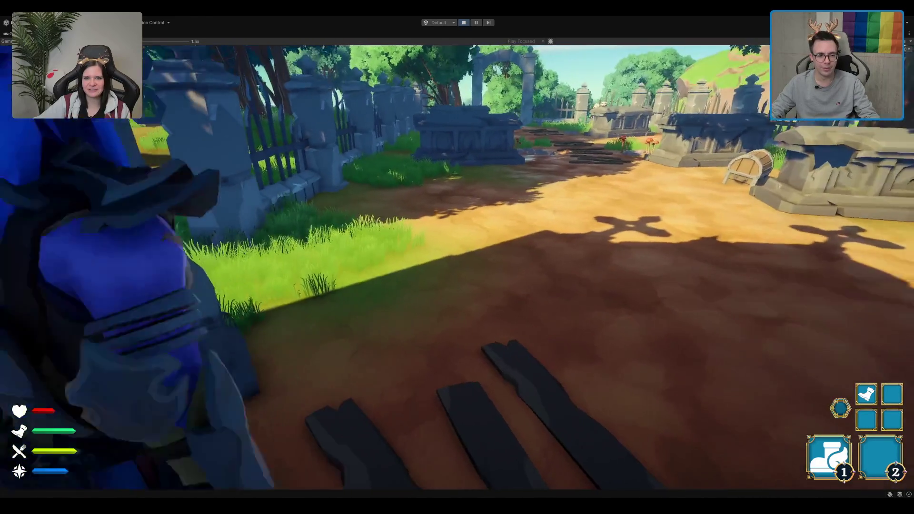
pyautogui.press('s')
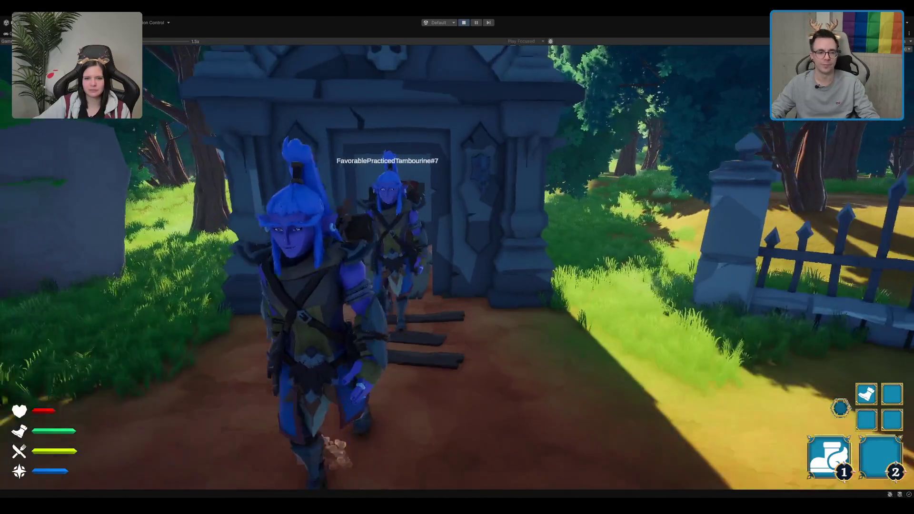
pyautogui.press('a')
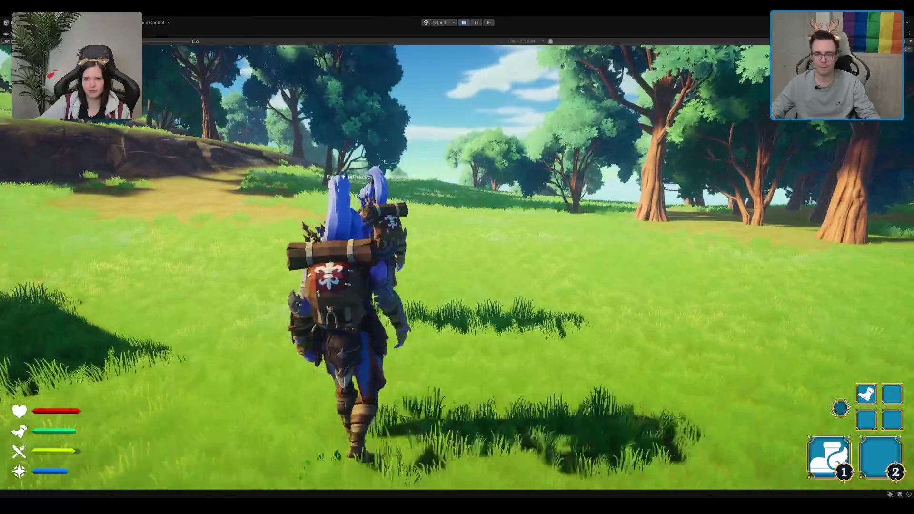
# - Drag the Kelch chalice from the left Rucksack grid into your own Rucksack
pyautogui.press('Tab')
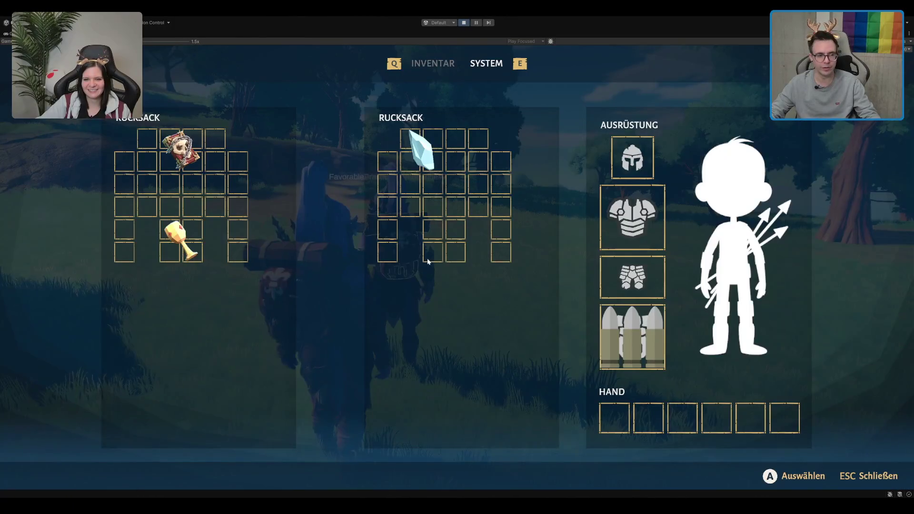
pyautogui.moveTo(194, 237)
pyautogui.mouseDown()
pyautogui.moveTo(448, 192)
pyautogui.moveTo(243, 195)
pyautogui.mouseUp()
pyautogui.press('Tab')
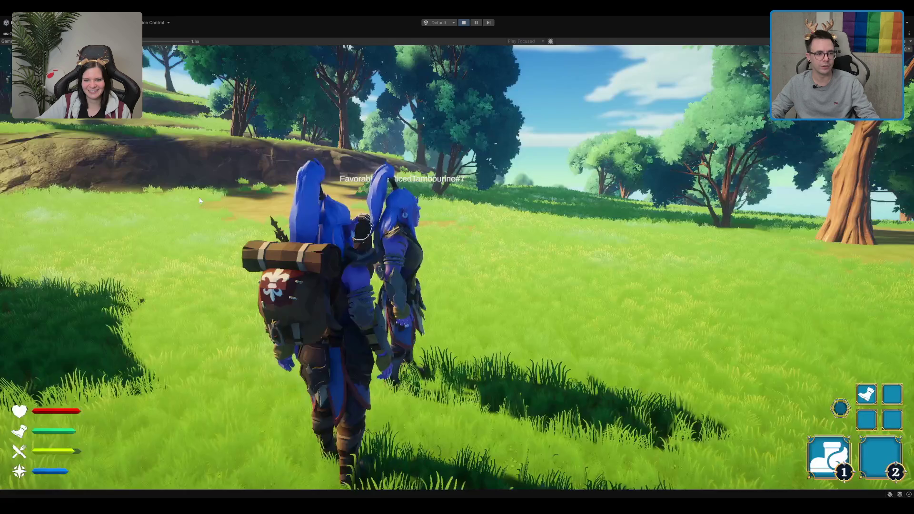
# - Reposition the Kelch within your Rucksack and return to the game
pyautogui.press('Tab')
pyautogui.press('Escape')
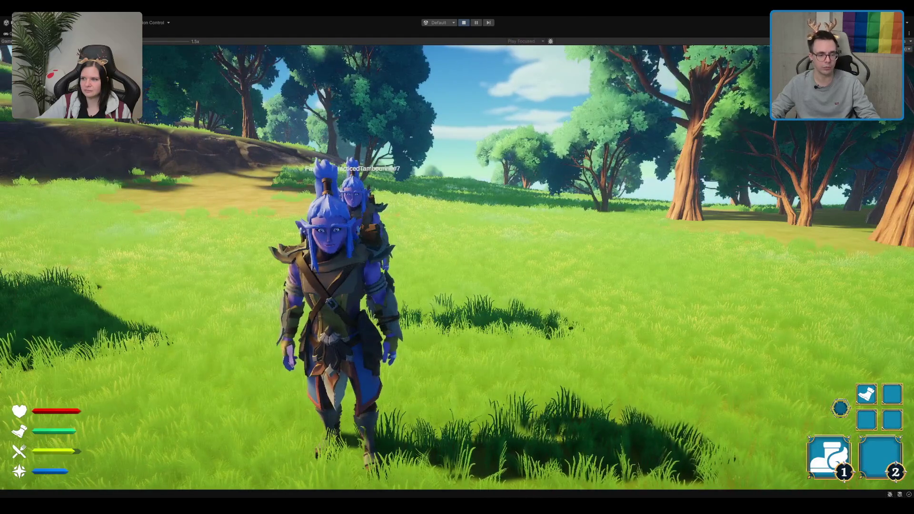
pyautogui.press('Tab')
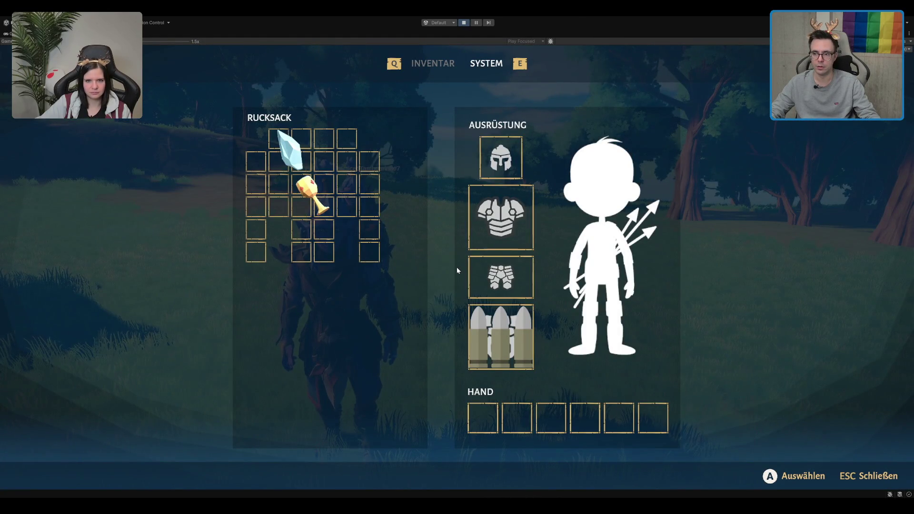
pyautogui.moveTo(312, 200); pyautogui.dragTo(358, 184)
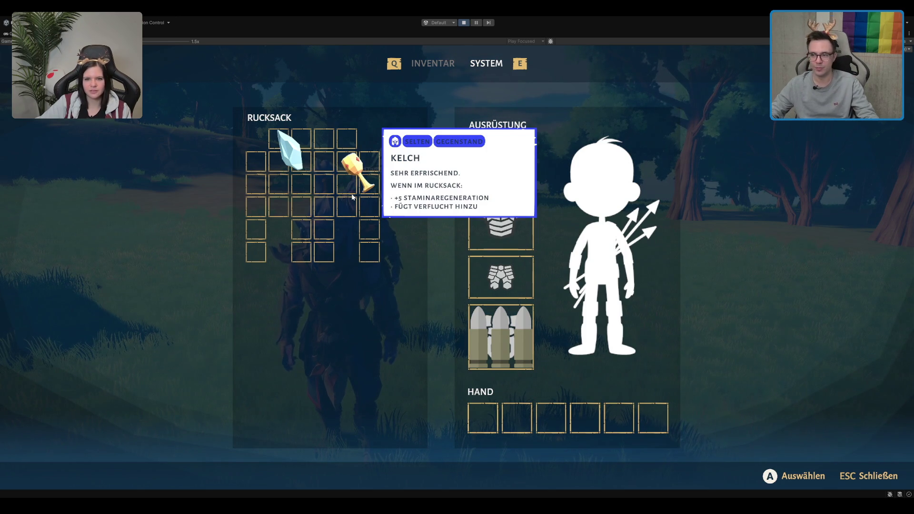
pyautogui.press('Escape')
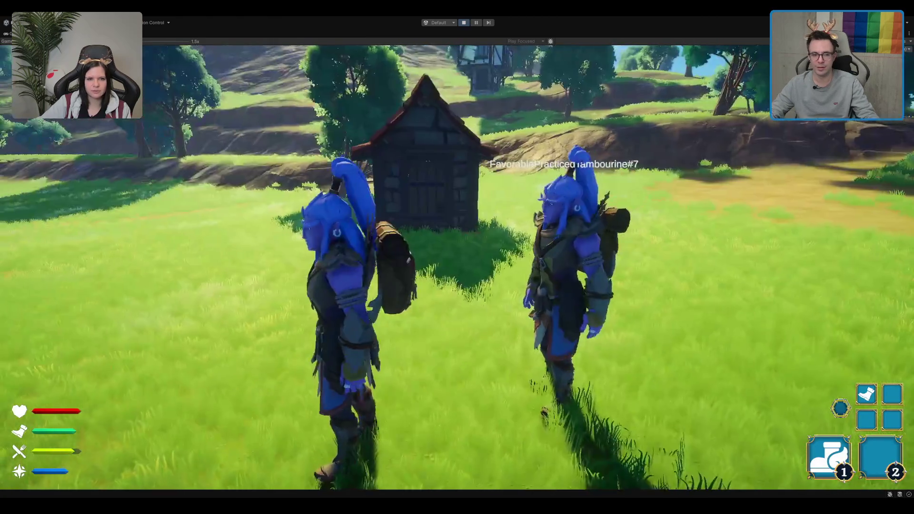
# - Show the Kelch's German tooltip in the inventory: +5 Staminaregeneration, adds Verflucht
pyautogui.press('i')
pyautogui.press('Escape')
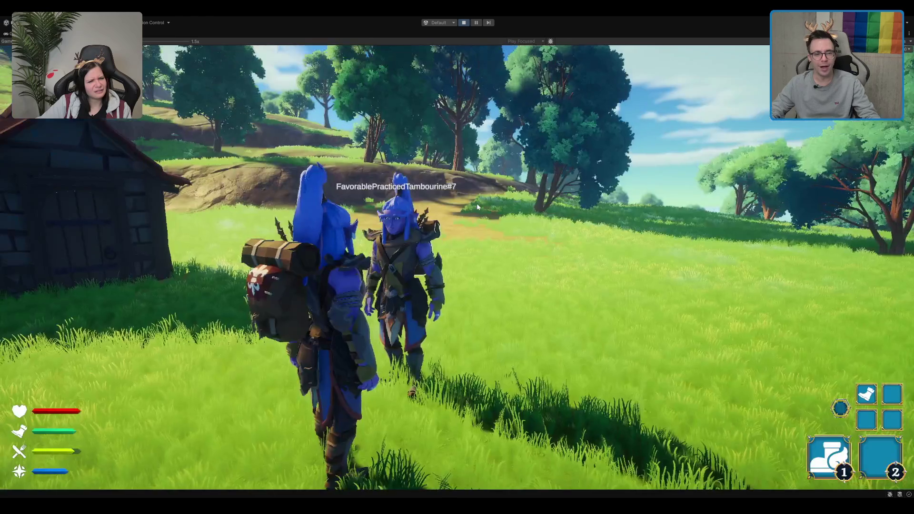
pyautogui.press('i')
pyautogui.moveTo(349, 172)
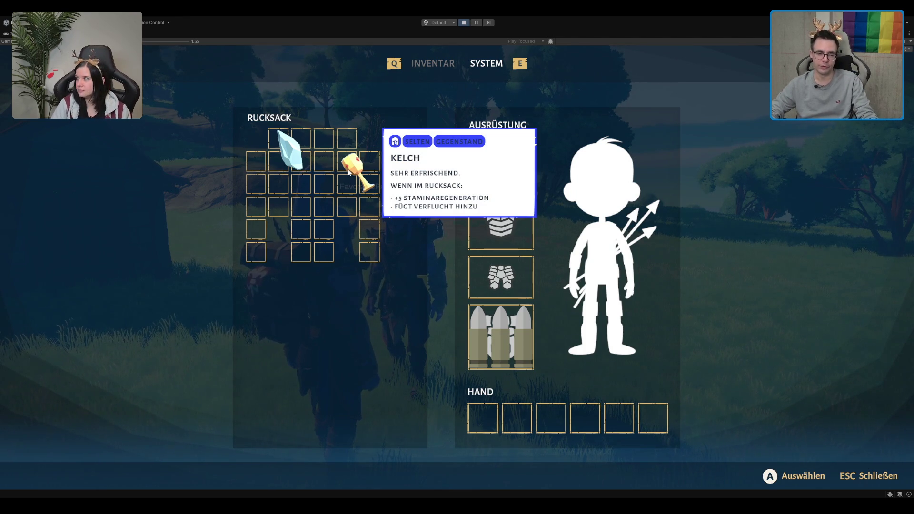
# - Close the inventory with Esc to return to the grassy field
pyautogui.press('Escape')
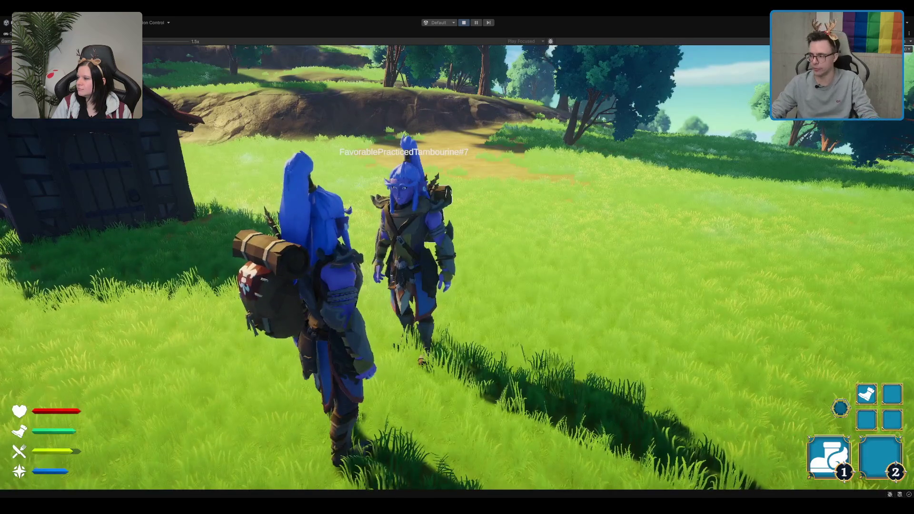